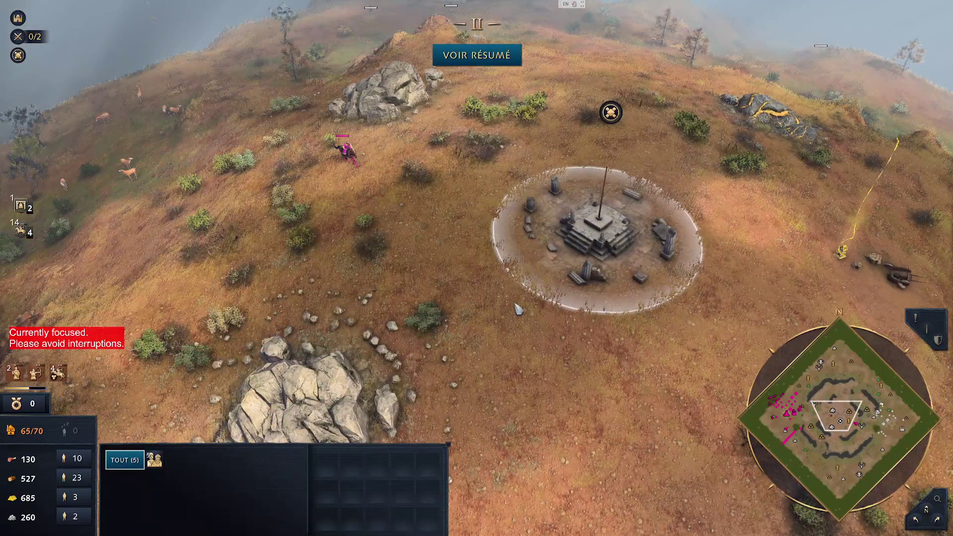
- Pan the map, review the victory summary's Progression and Aperçu tabs, then close it
key(Right)
key(Down)
key(Right)
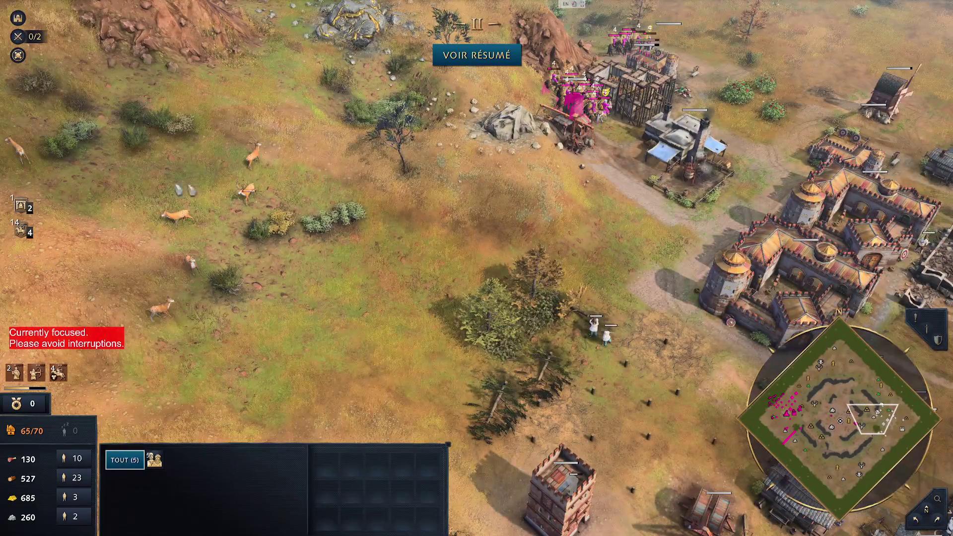
key(Left)
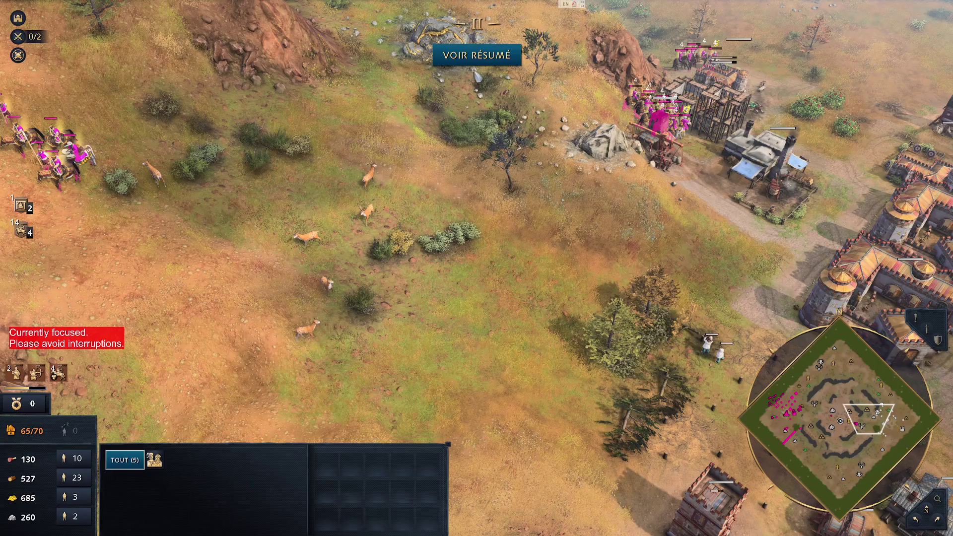
click(469, 56)
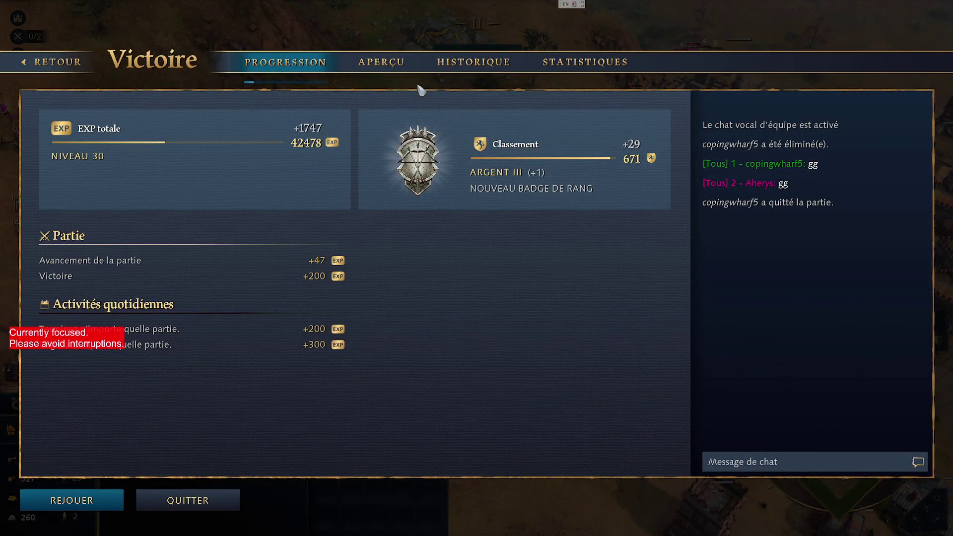
click(381, 62)
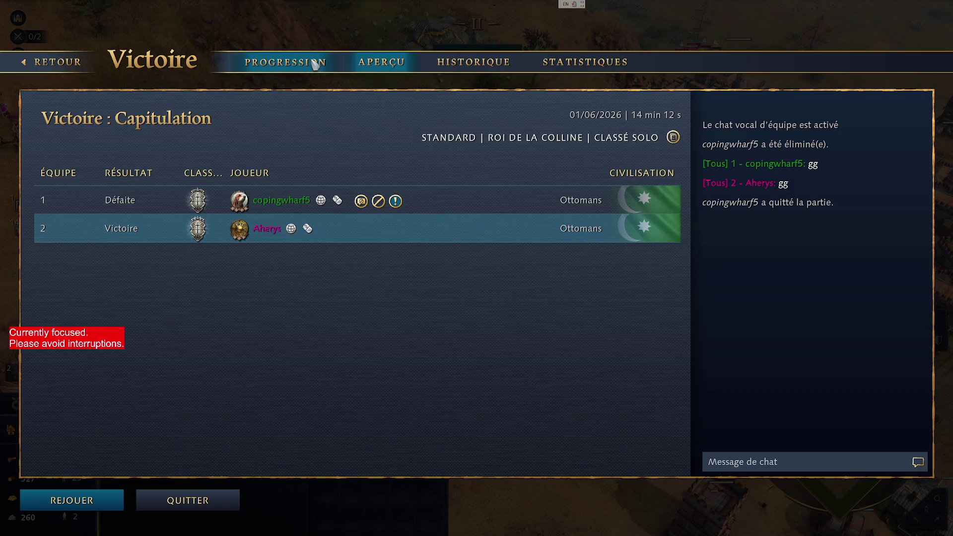
click(315, 63)
click(61, 70)
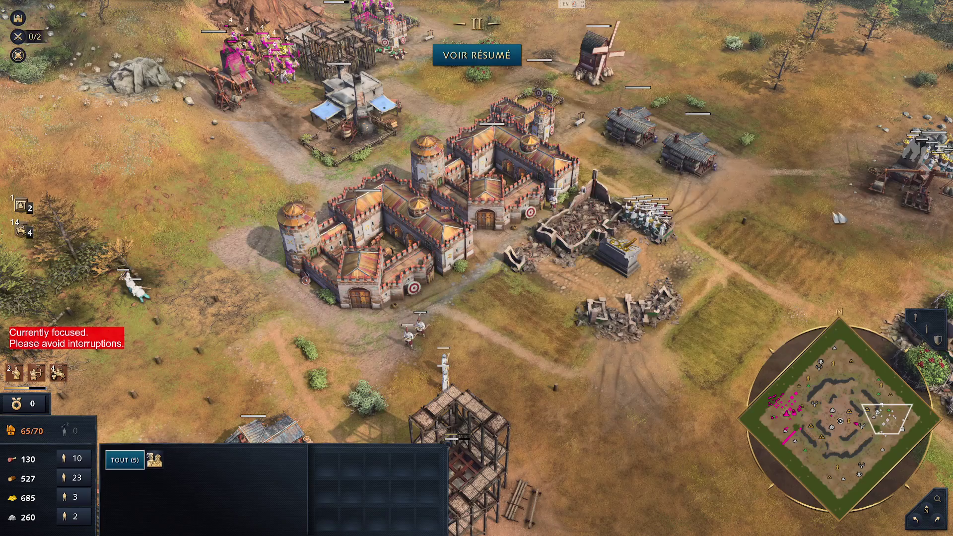
- Quit the finished match and exit Age of Empires IV
key(Right)
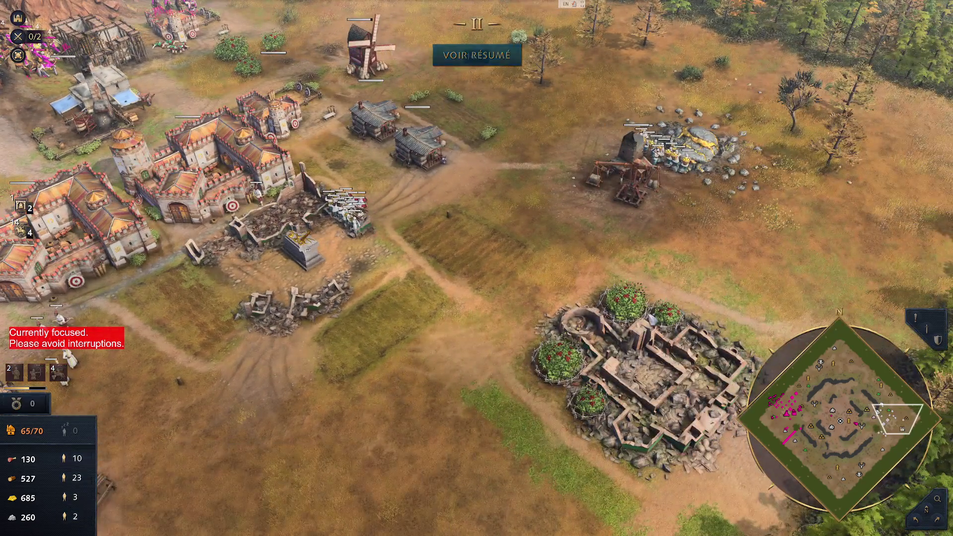
key(Escape)
click(478, 393)
click(511, 296)
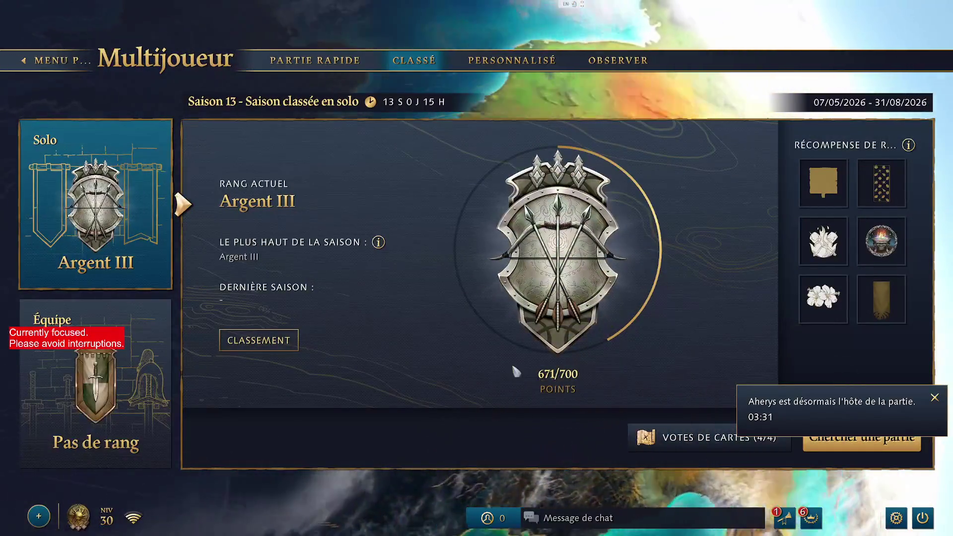
click(940, 407)
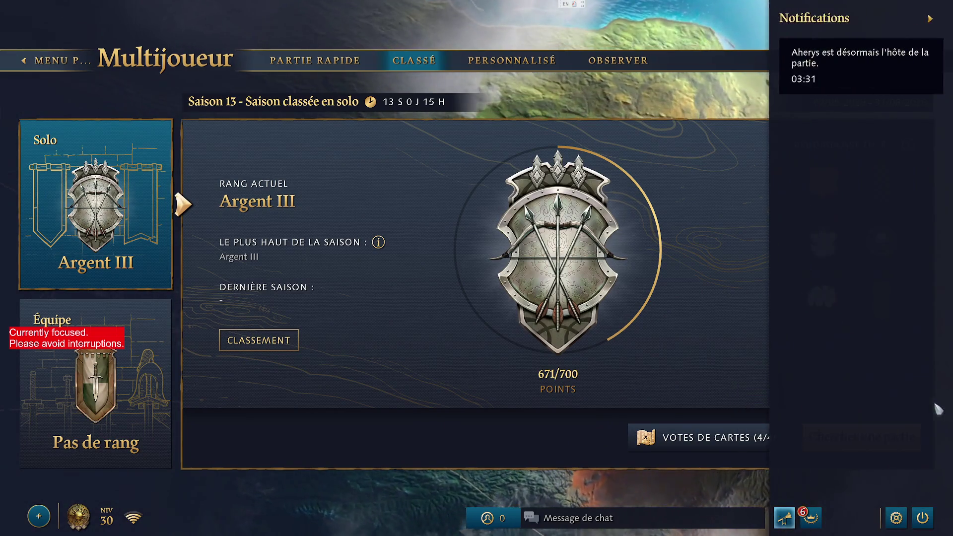
click(923, 518)
click(480, 293)
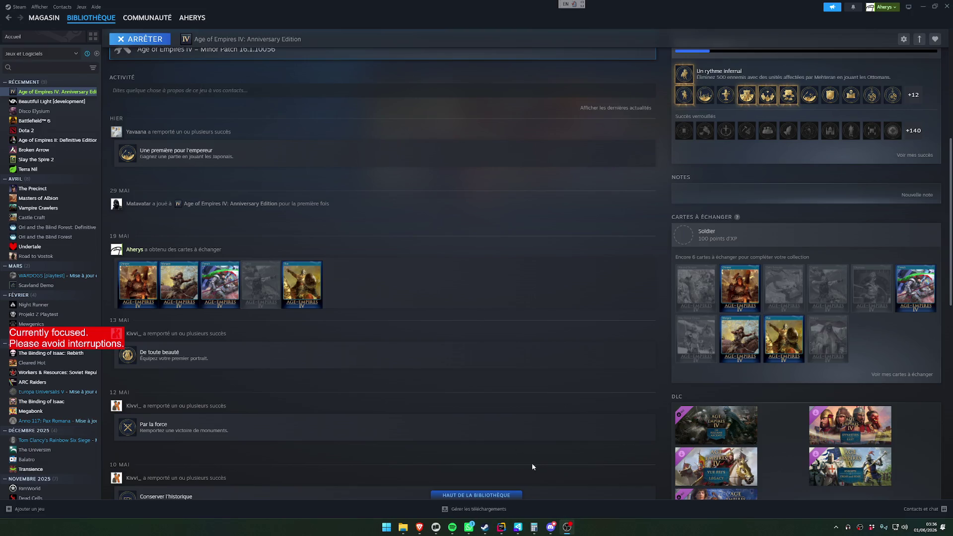
- Return from the game to Rider and the agent terminal
click(501, 527)
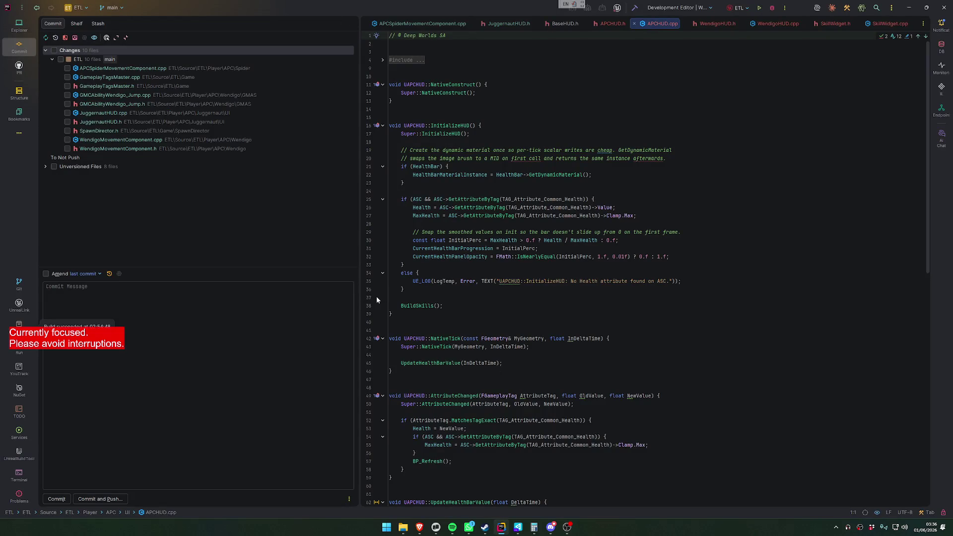
click(420, 527)
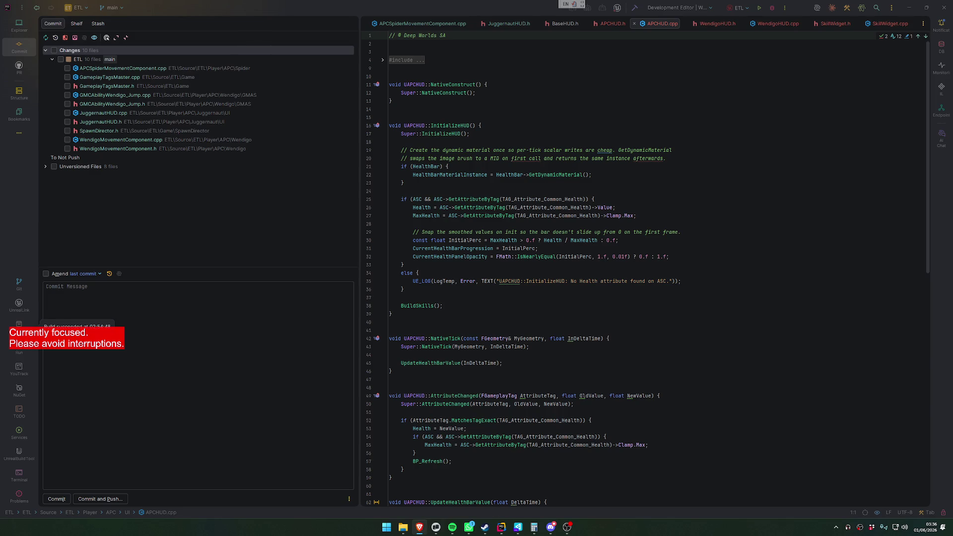
click(436, 528)
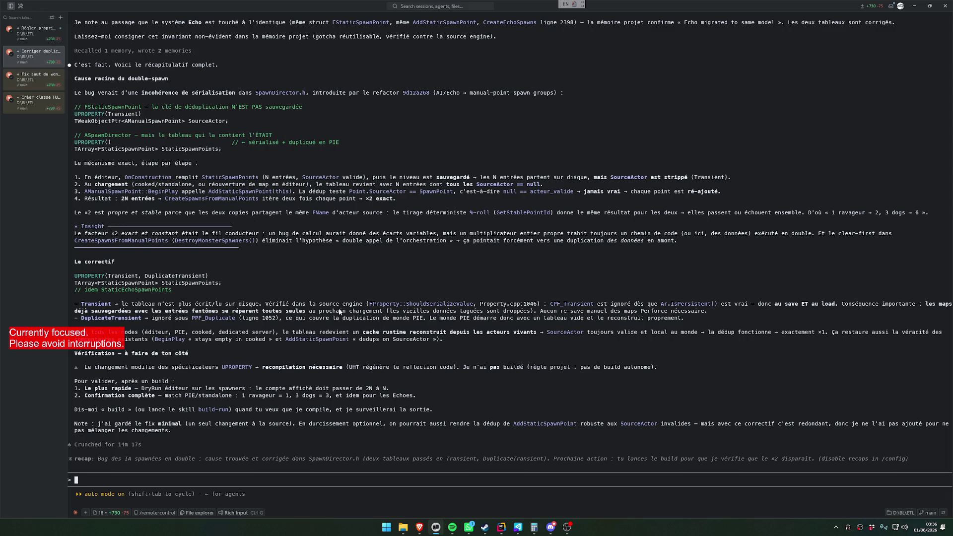
- Copy DuplicateTransient, the PPF_Duplicate flag and the PIE world duplication phrase from the fix summary
double_click(162, 283)
double_click(171, 276)
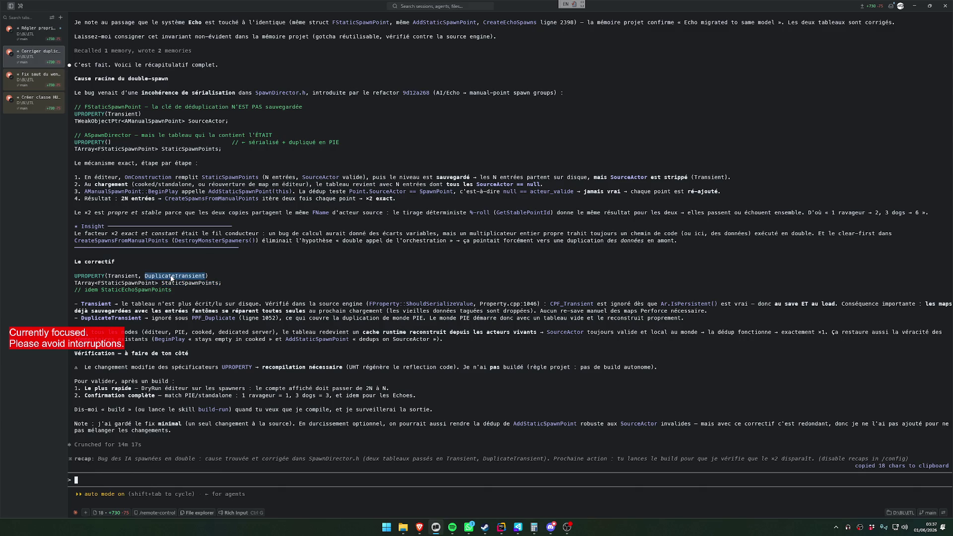
double_click(213, 319)
drag(289, 319, 686, 320)
double_click(190, 277)
key(alt+Tab)
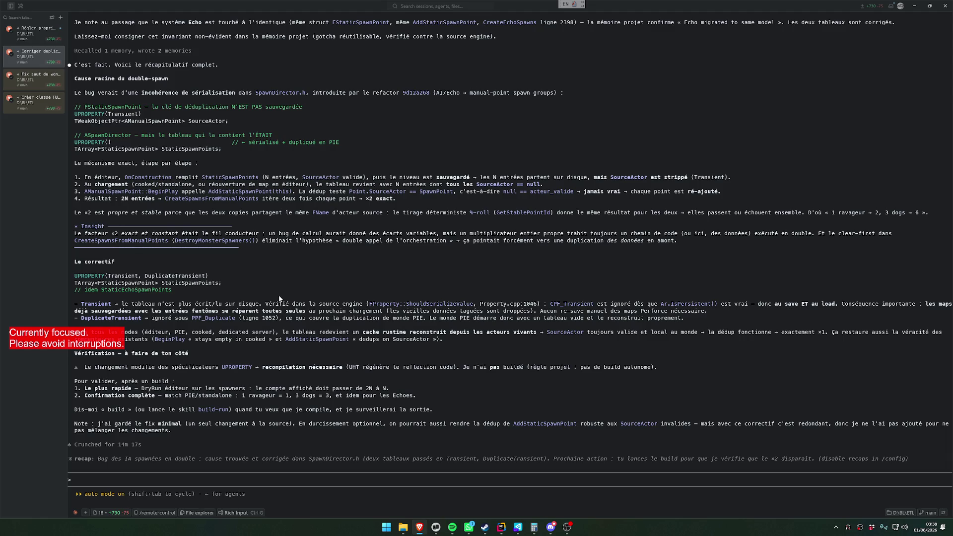
- Send the agent 'Ajoute le fix' to apply the double-spawn fix
click(365, 342)
text(Ajoute le fix)
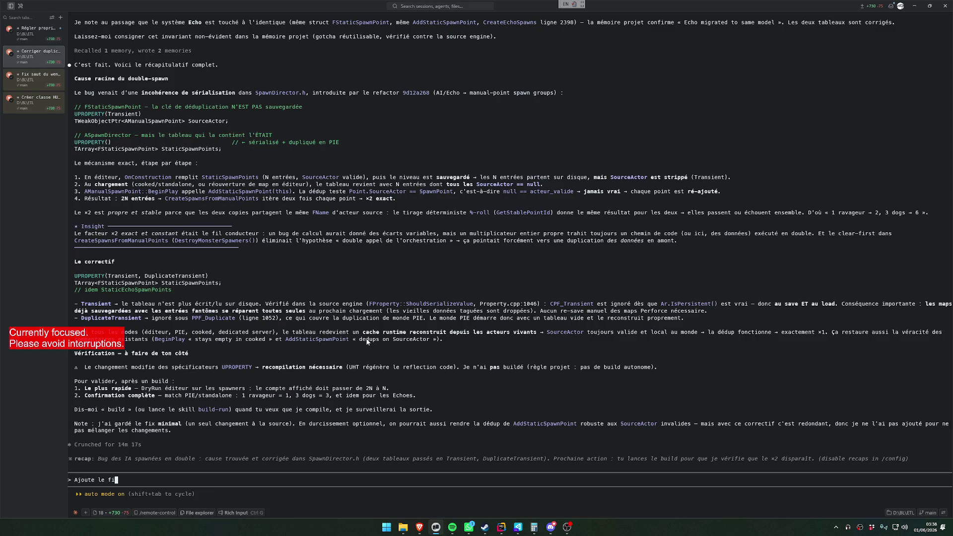
key(Return)
- Copy the BL.Spider.LogDetach 1 console command from the spider detach session
key(ctrl+shift+Tab)
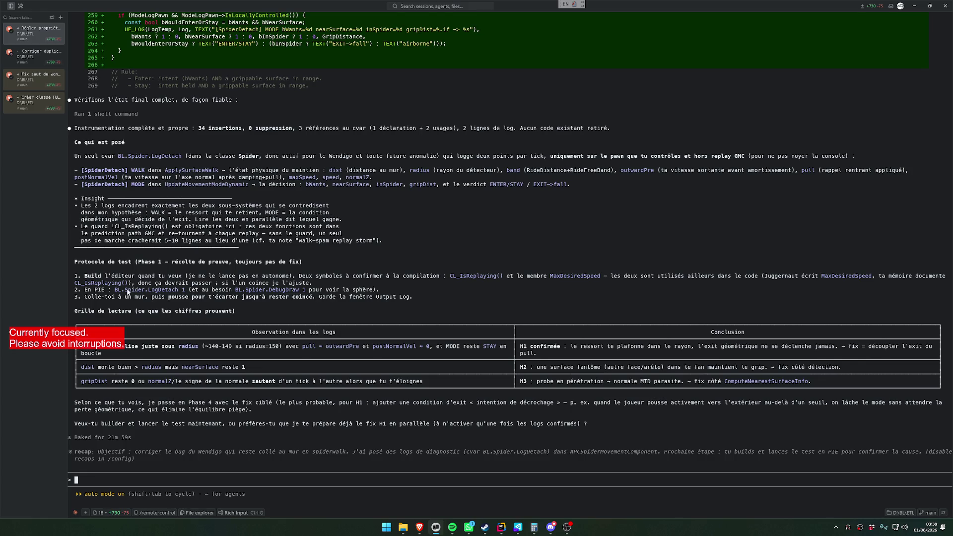
drag(115, 290, 184, 294)
click(33, 77)
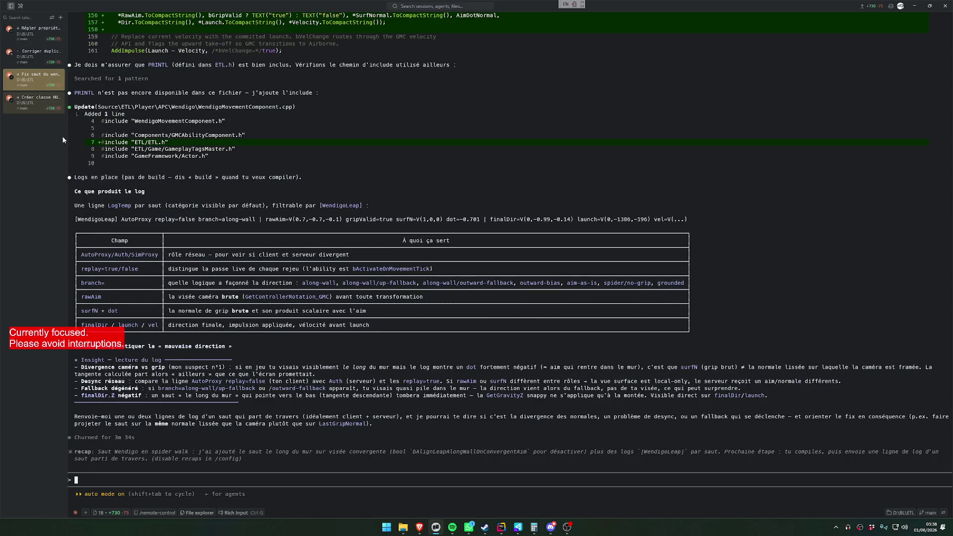
- Look at the HUD class session and Rider, then go back to the double-spawn fix session
click(47, 99)
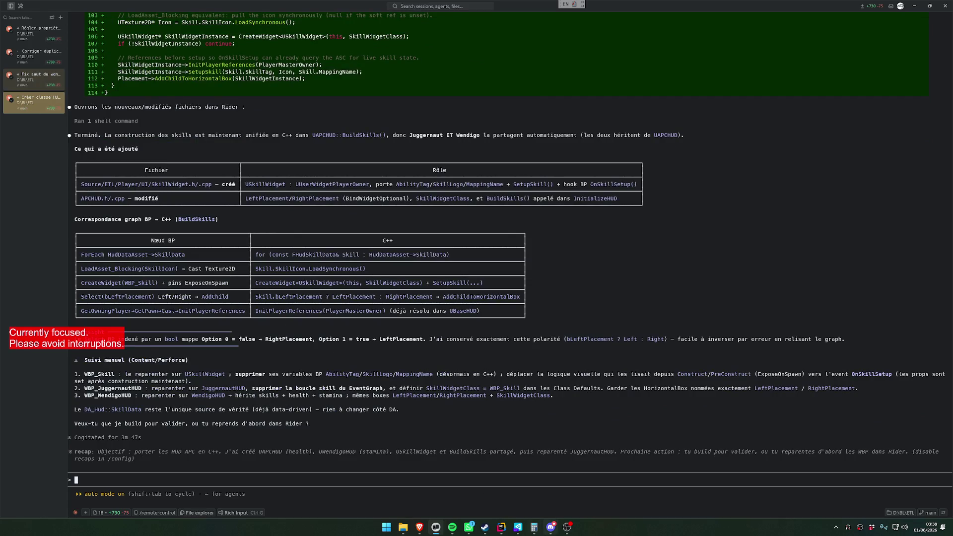
click(502, 528)
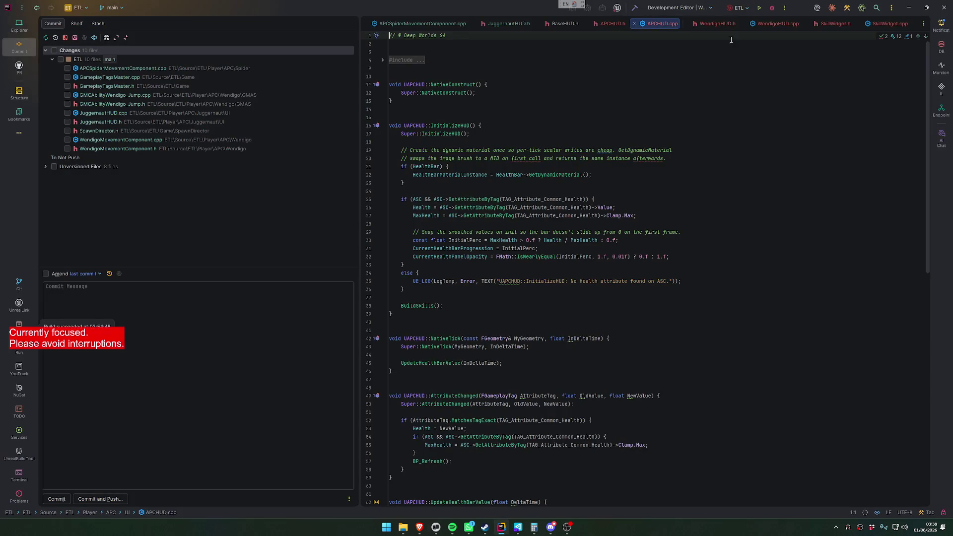
click(502, 529)
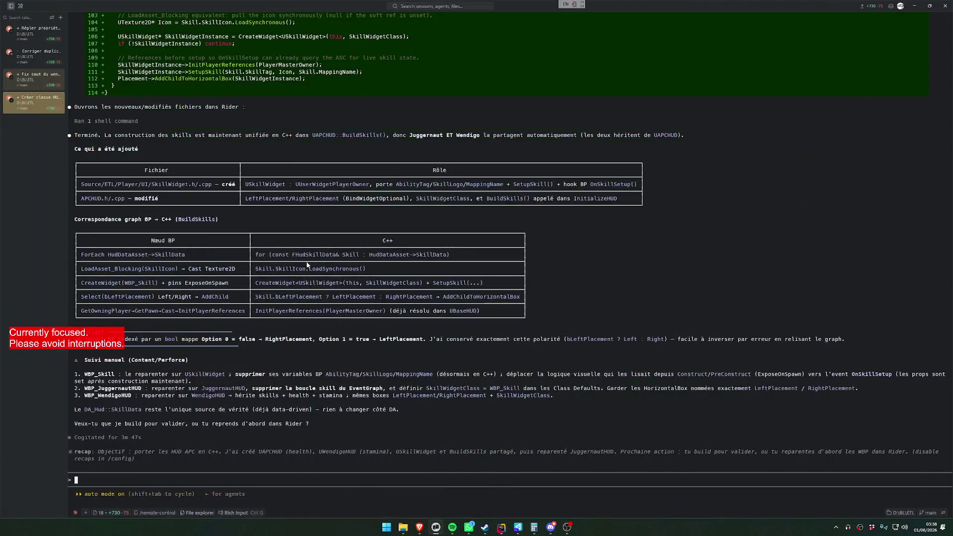
click(37, 54)
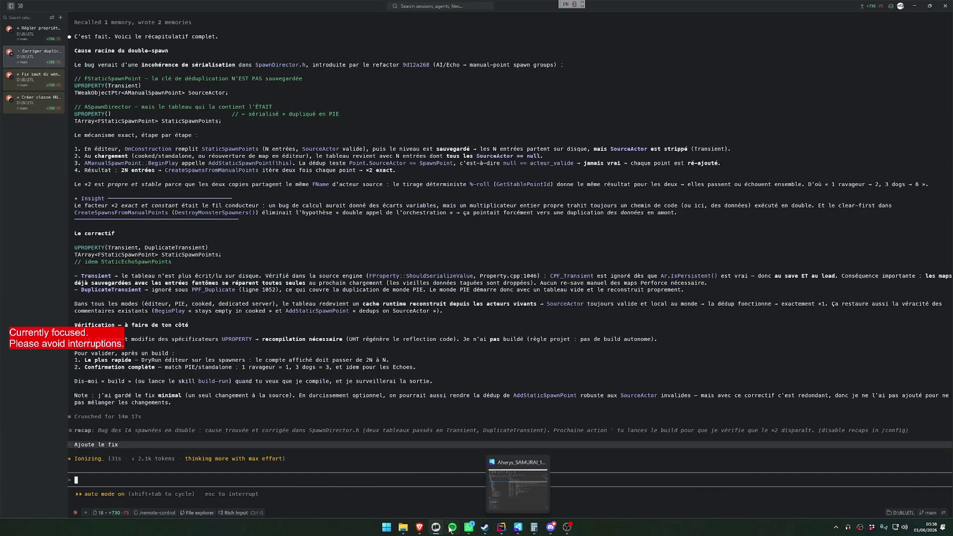
click(518, 527)
- List the Wendigo .uasset files in P4V's default changelist, then minimize P4V for the spider session
click(313, 275)
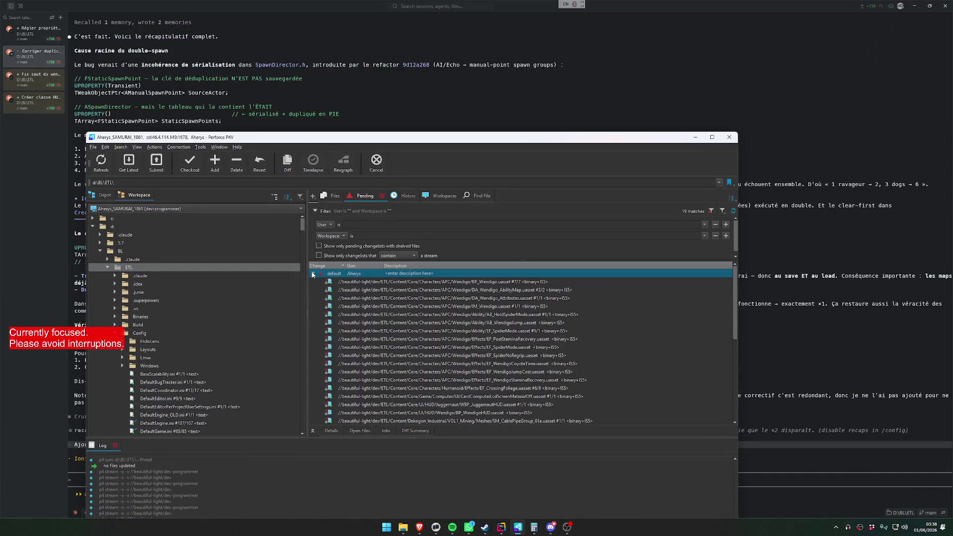
click(313, 275)
click(205, 267)
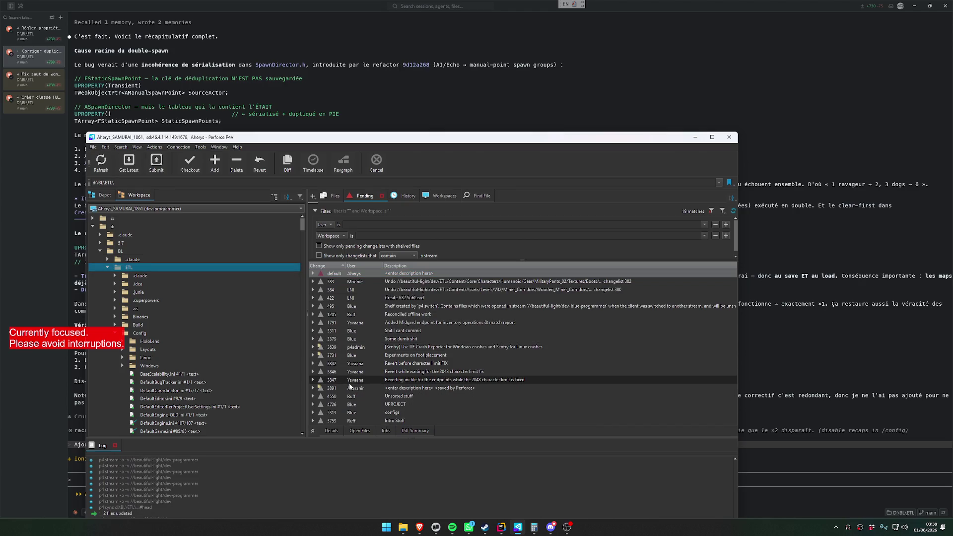
drag(412, 132, 413, 90)
click(316, 231)
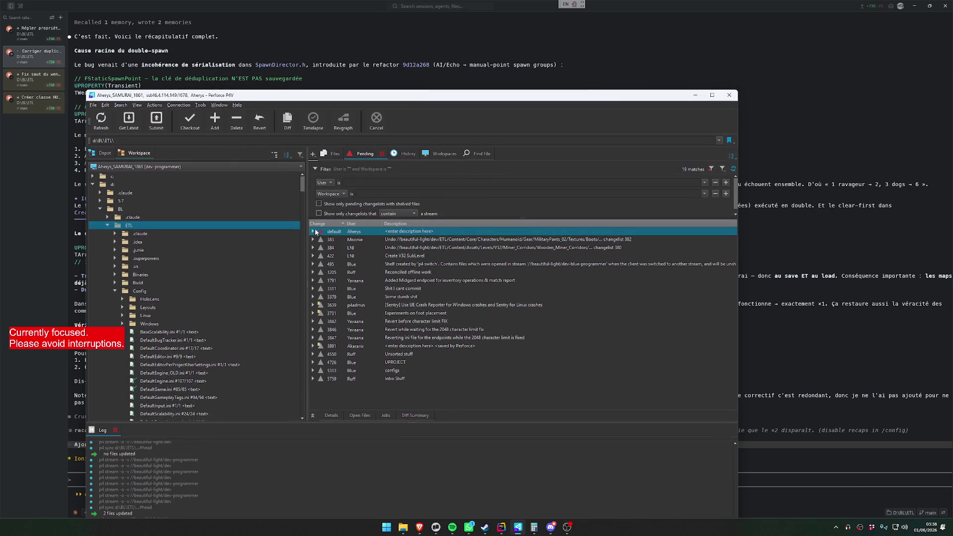
click(317, 231)
click(696, 139)
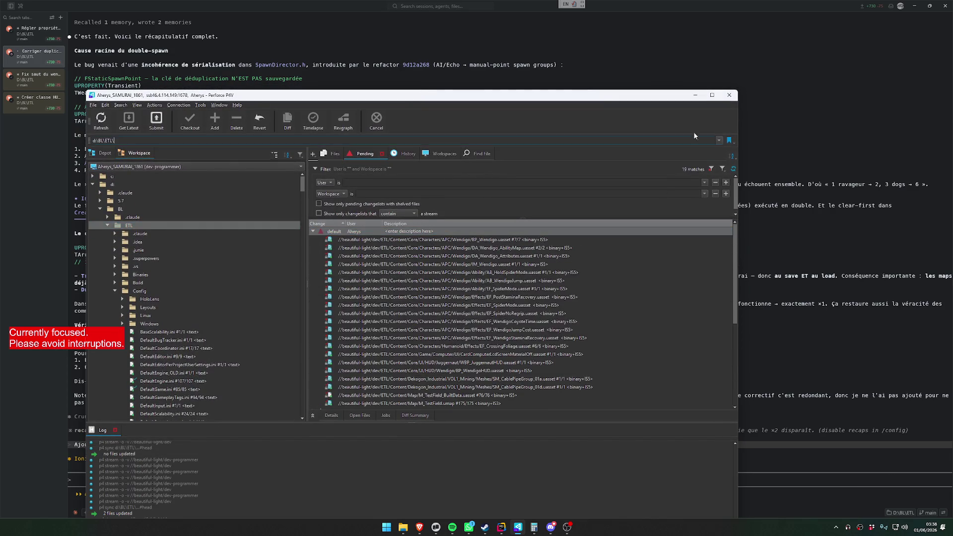
click(695, 94)
click(35, 31)
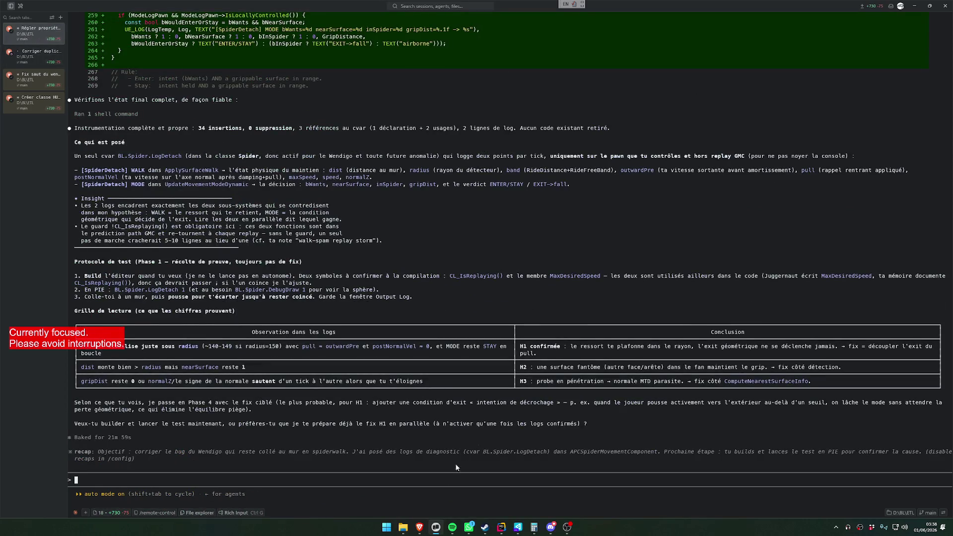
click(566, 530)
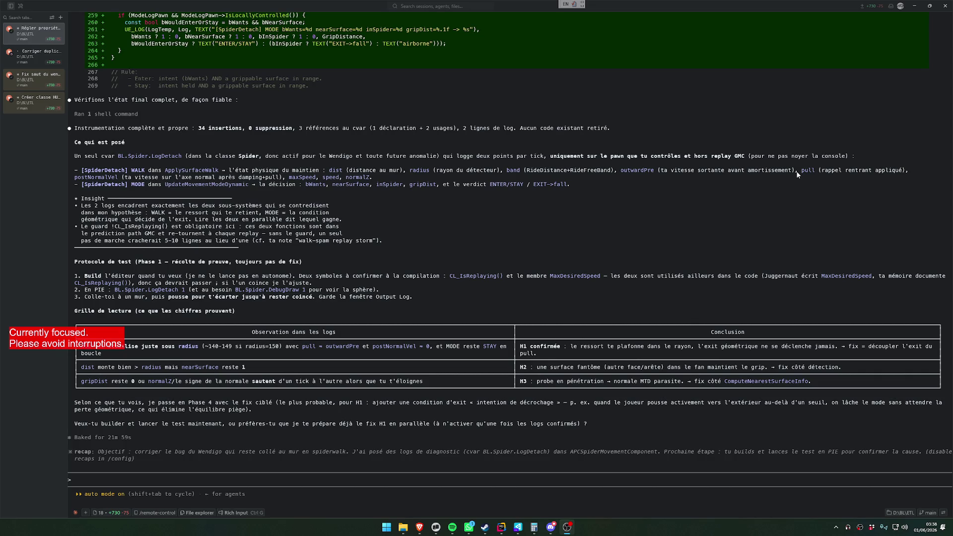
- Bring Rider forward, showing APCHUD.cpp and 10 changed files awaiting commit
click(502, 528)
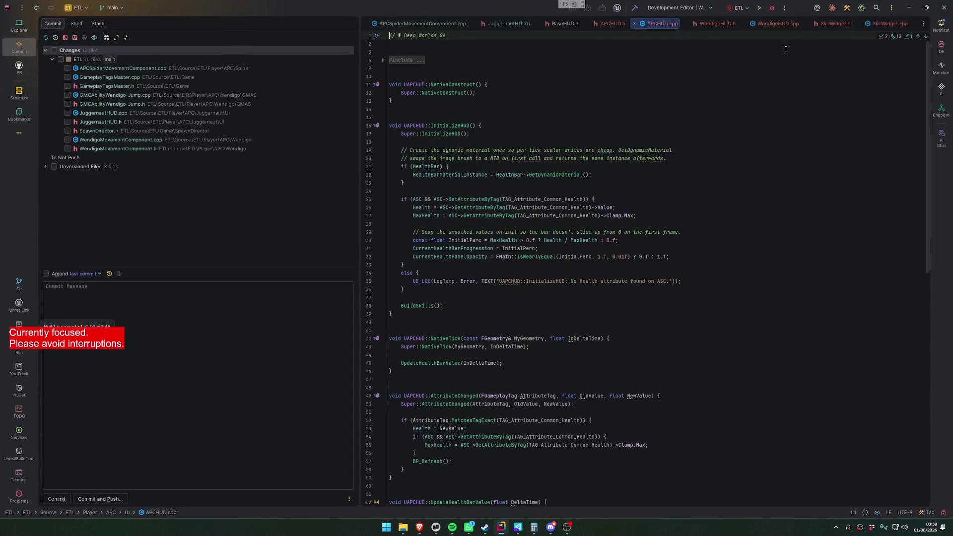
- Start then cancel a Rider build, and reopen the double-spawn session in Claude Code
click(758, 9)
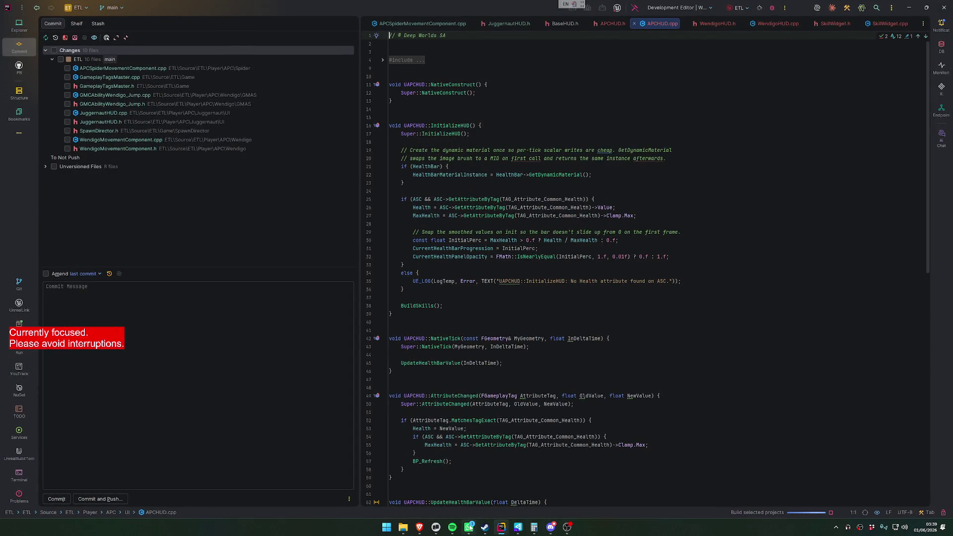
click(640, 7)
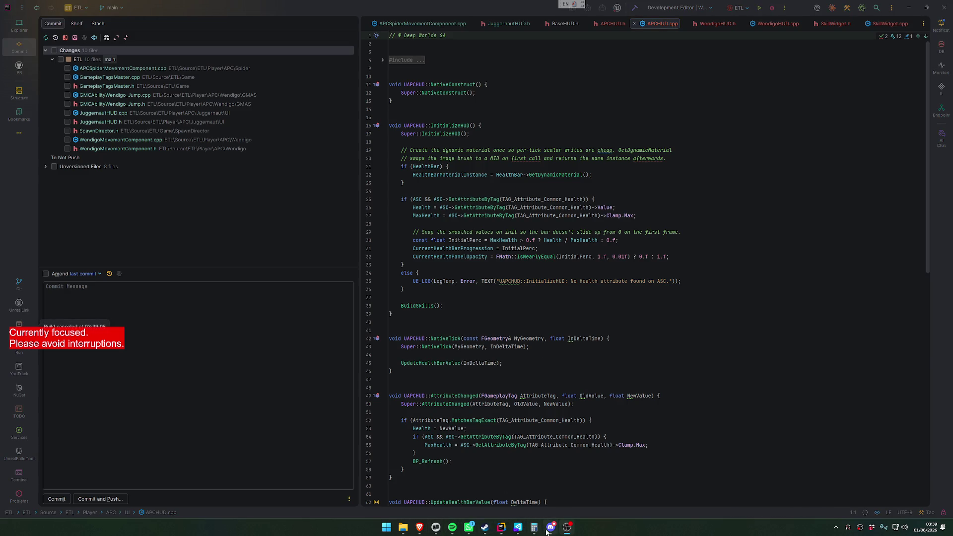
click(436, 527)
click(20, 56)
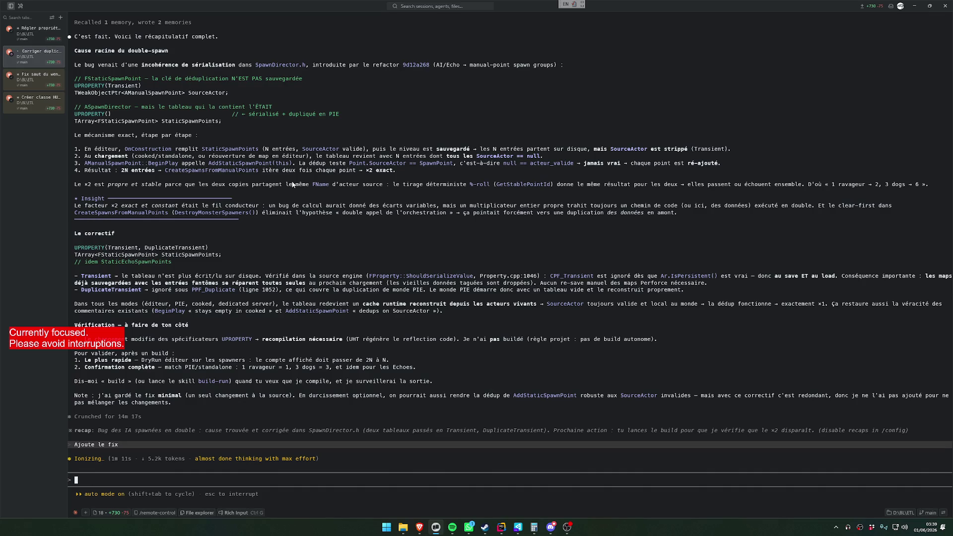
- Switch to Discord while the agent adds the DedupAndClean pass to SpawnDirector.cpp
key(alt+Tab)
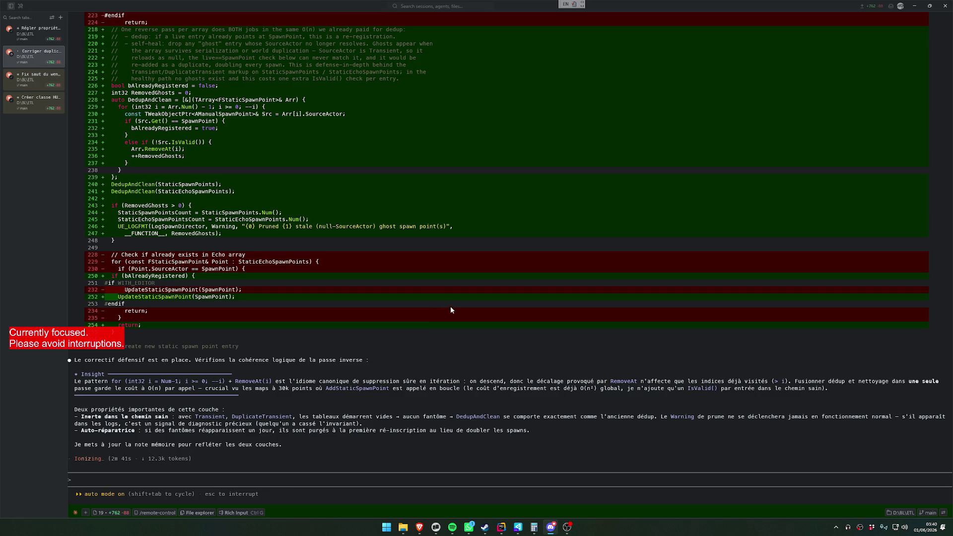
- Queue the message 'ensure si on decouvre des ghost.' asking for an ensure on ghost spawn points
text(met toi unm)
key(BackSpace)
text(assert)
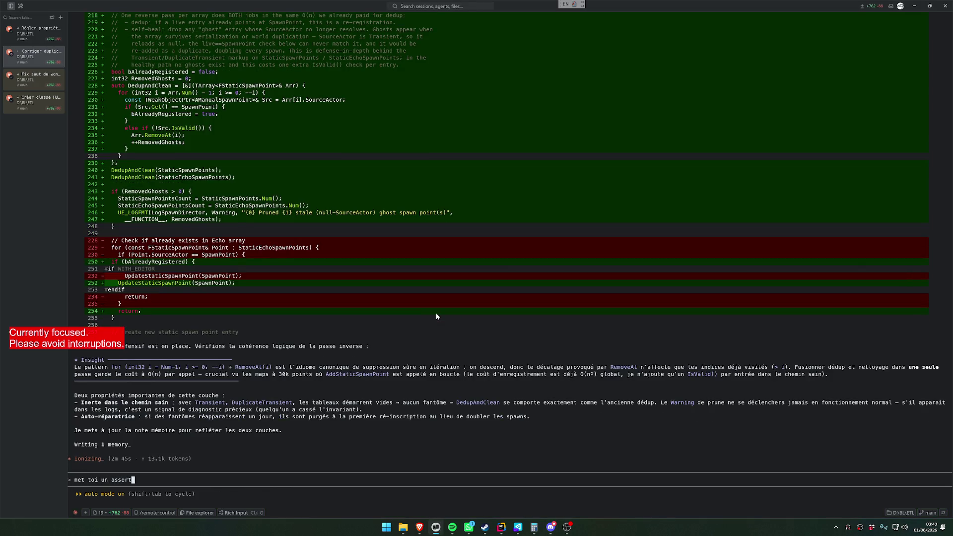
key(BackSpace)
key(BackSpace)
key(BackSpace)
text(ensure si on decouvre des)
text( ghost.)
key(Return)
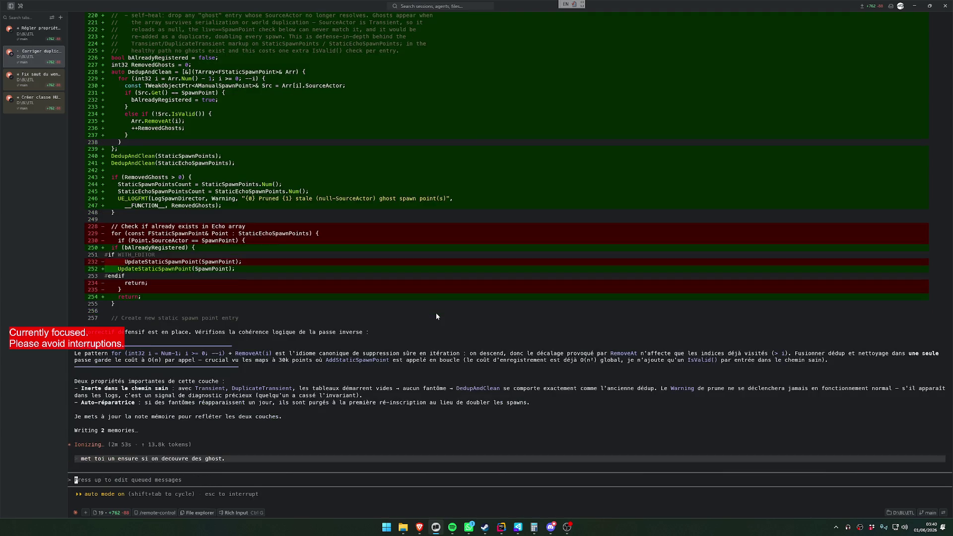
click(39, 29)
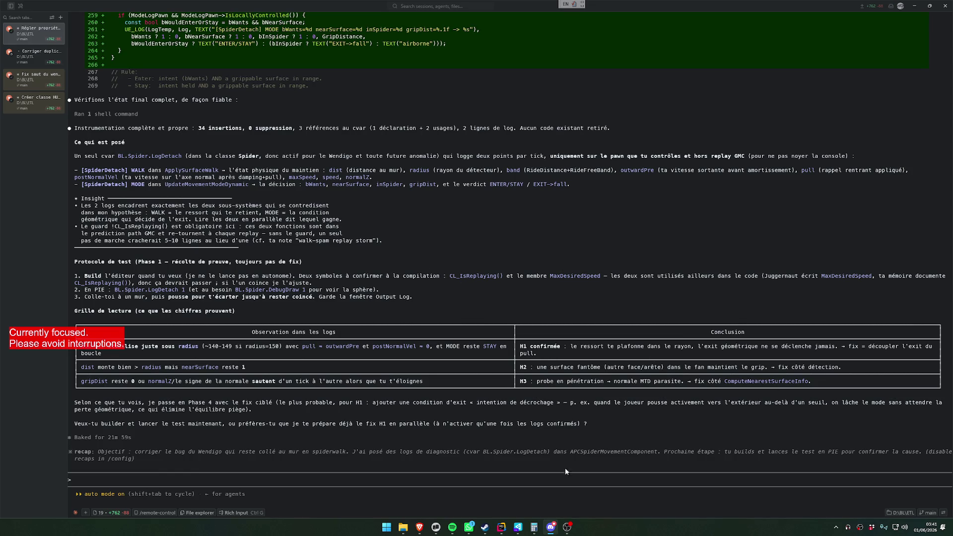
- Copy the spider-walk session's replay-guard paragraph and look over the Wendigo and HUD sessions
click(29, 59)
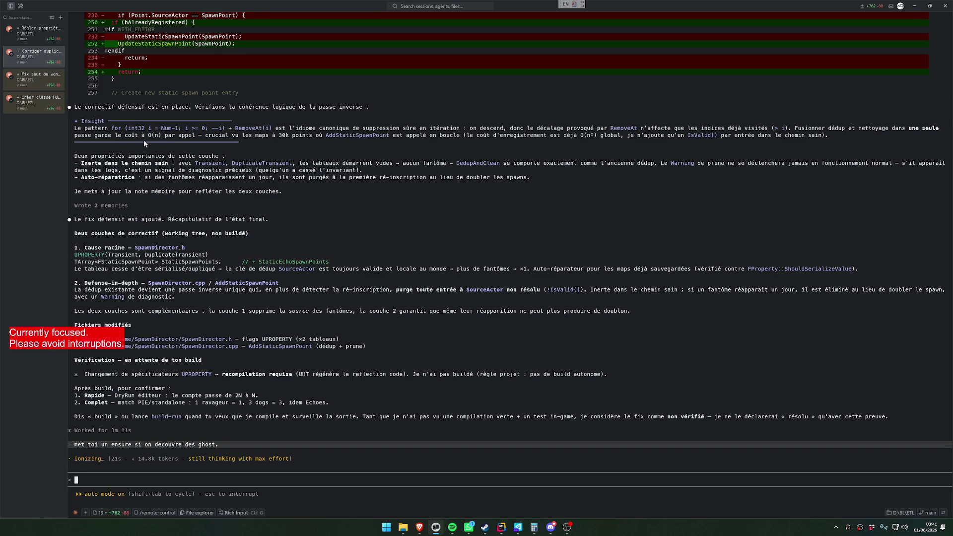
click(35, 31)
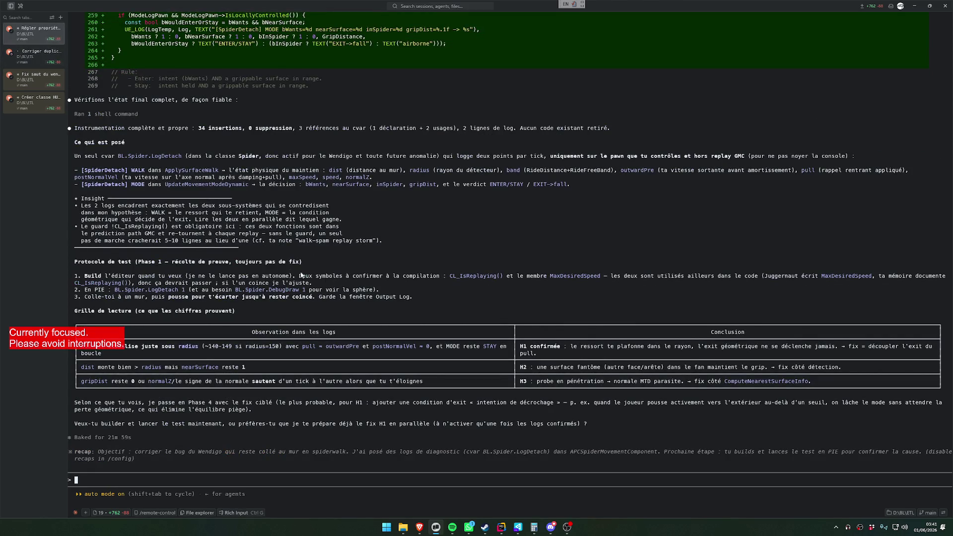
mouse_move(107, 227)
mouse_down()
mouse_move(236, 243)
mouse_move(383, 243)
mouse_up()
click(437, 527)
click(437, 527)
click(32, 57)
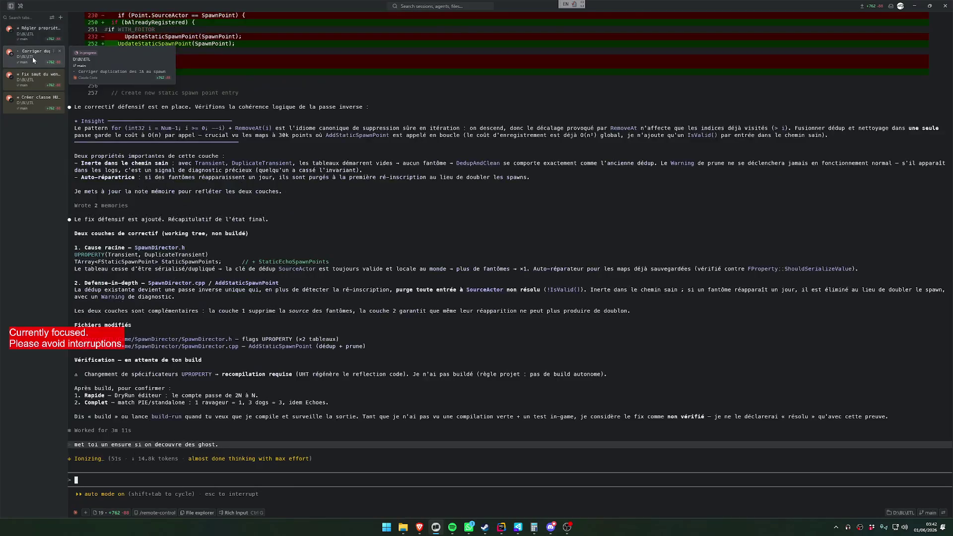
click(30, 81)
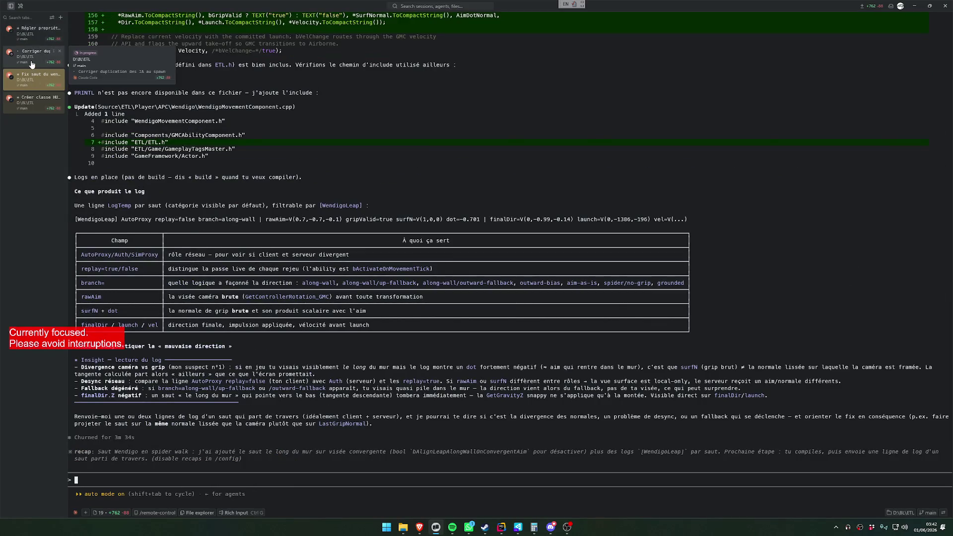
click(33, 102)
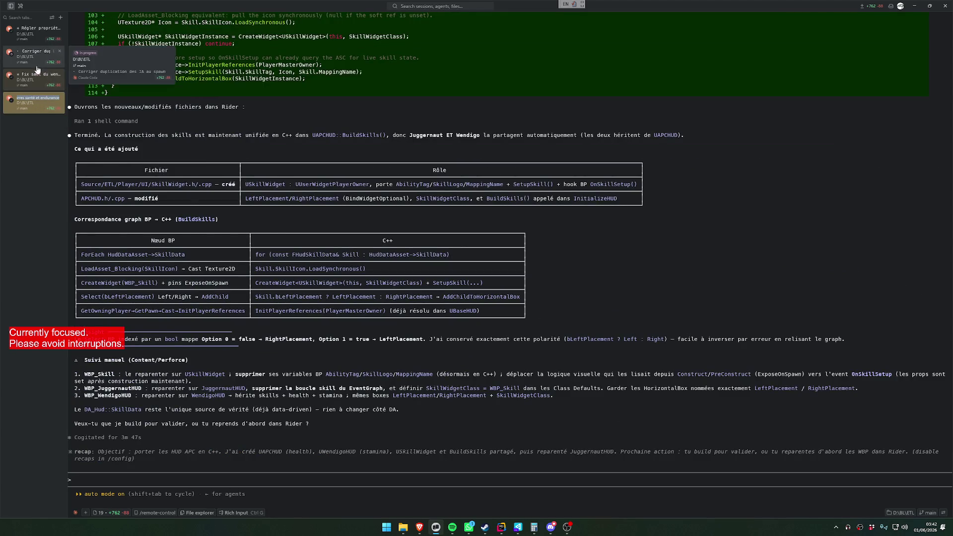
click(38, 70)
click(33, 33)
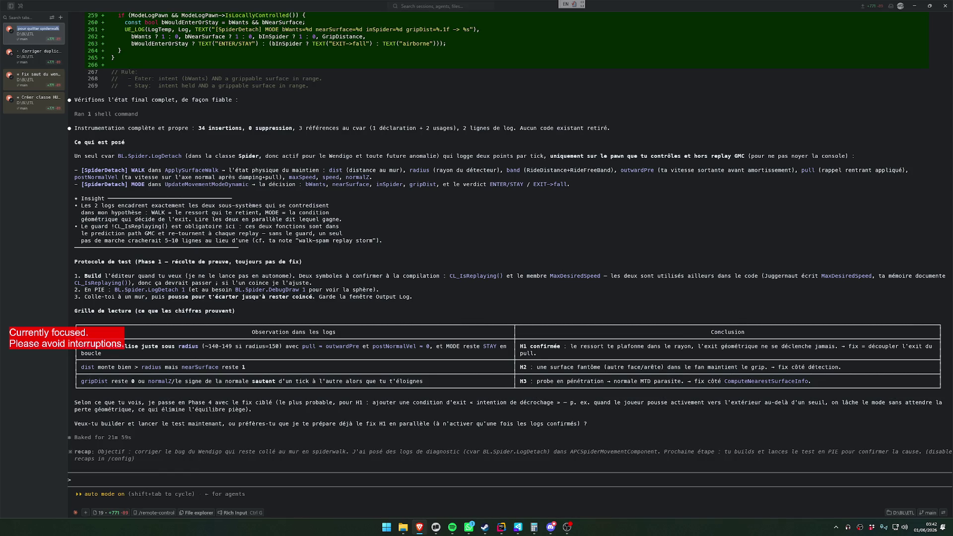
- Return to the spawn duplication session, then start a project build in Rider
click(35, 54)
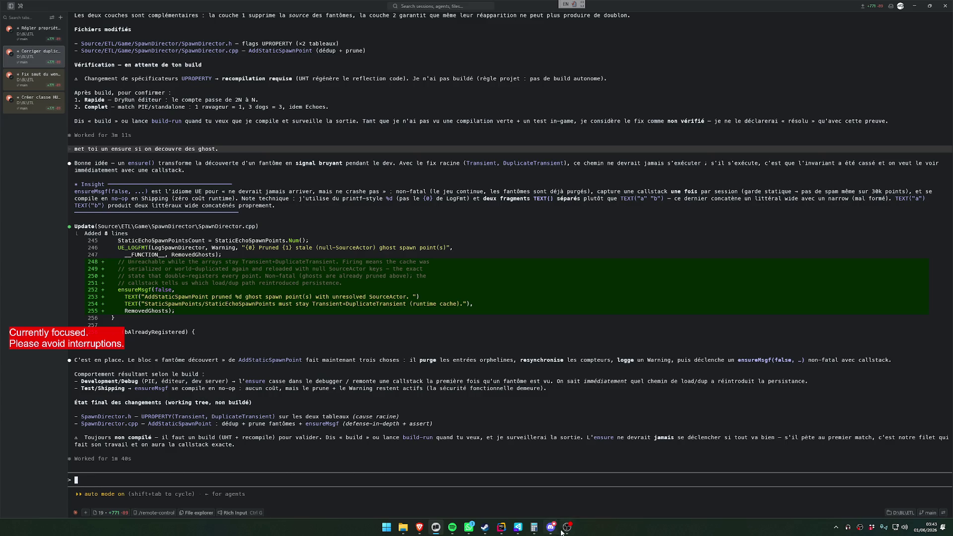
click(503, 529)
click(760, 8)
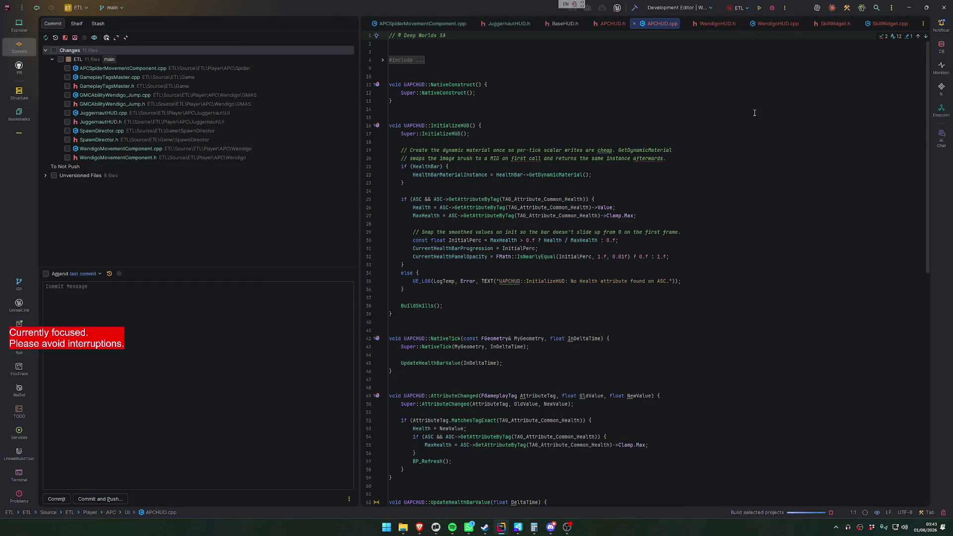
- Leave Rider's 'Build selected projects' running and switch to Unreal Editor
click(419, 527)
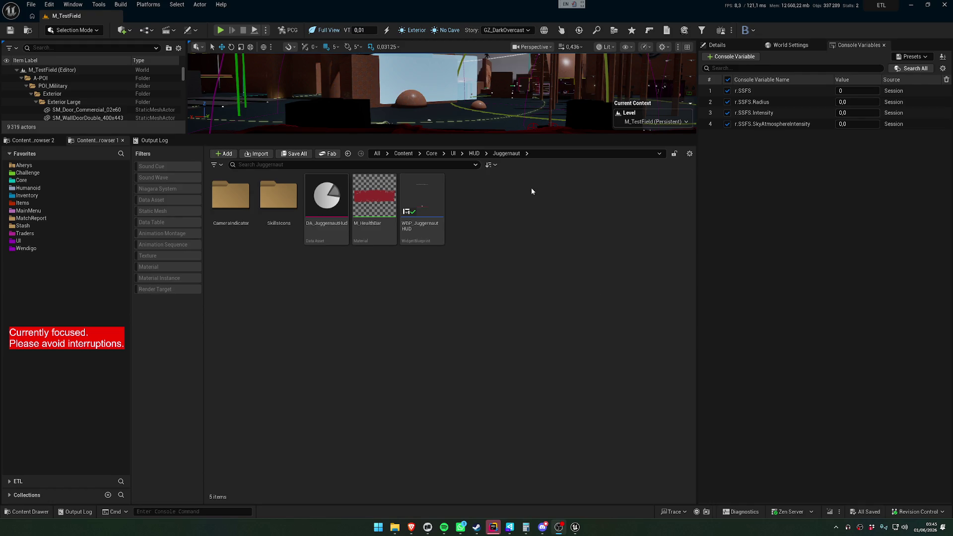
- Enlarge the level viewport and start a Play-in-Editor session of M_TestField
drag(526, 134, 522, 326)
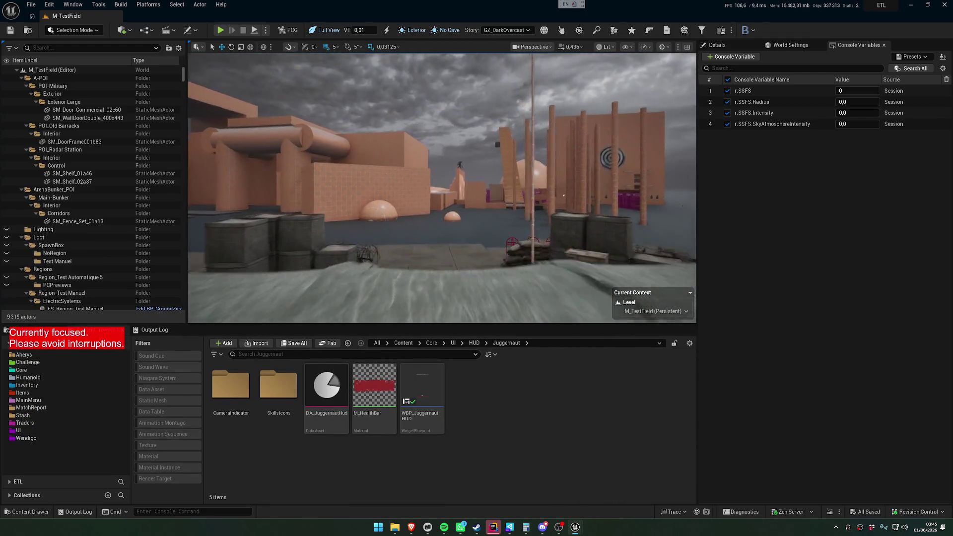
click(267, 30)
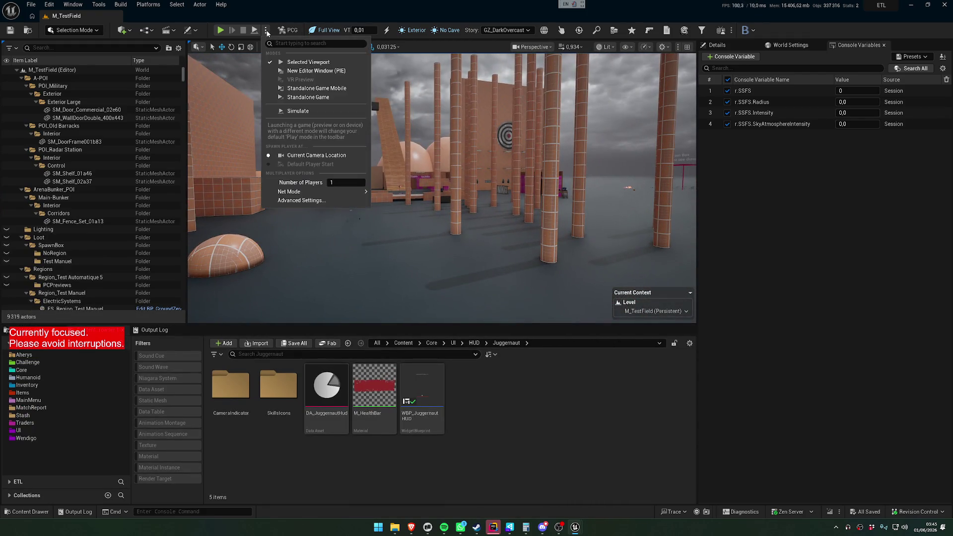
click(267, 30)
click(267, 30)
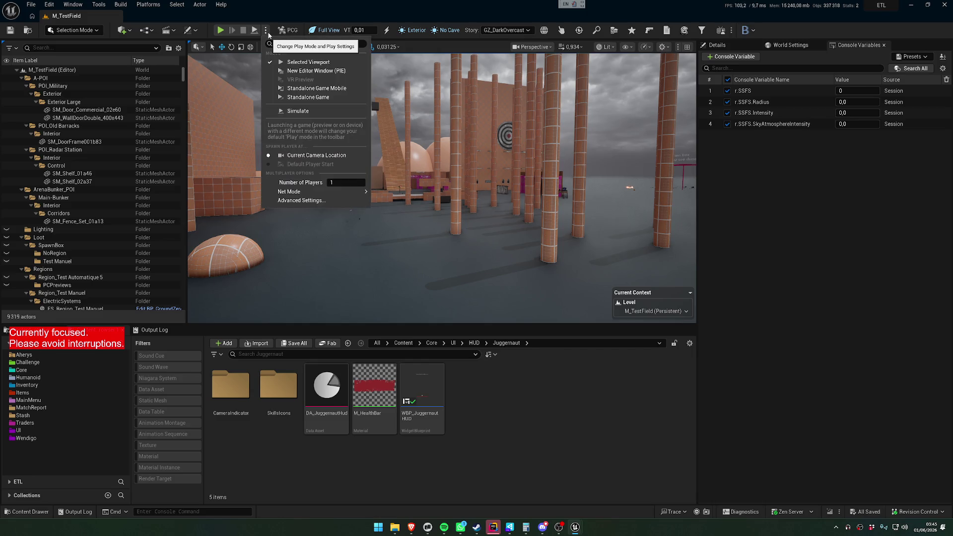
click(225, 33)
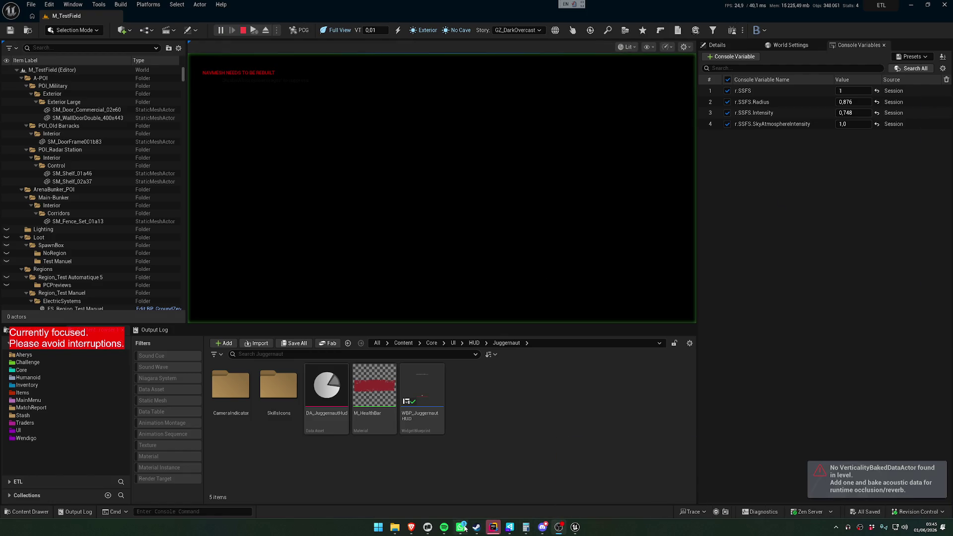
click(427, 529)
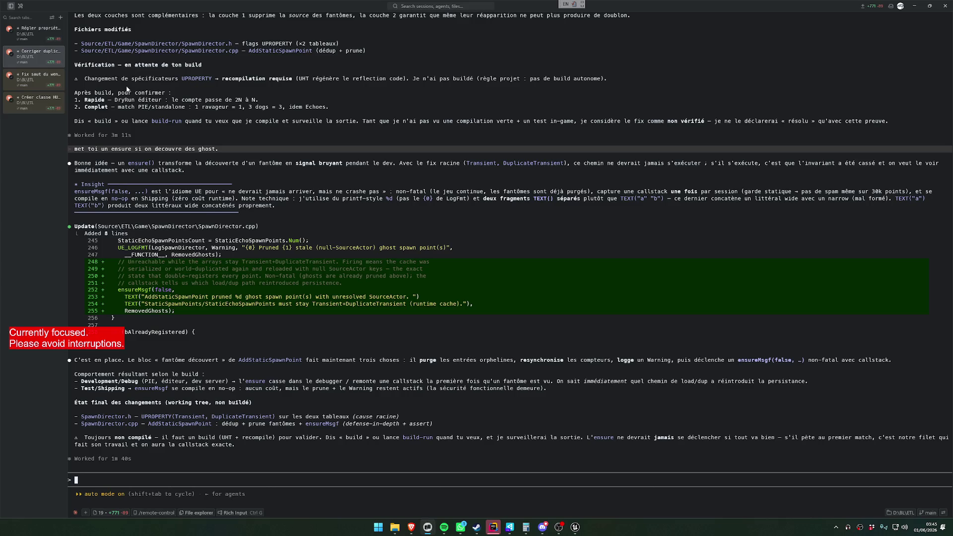
- Copy the BL.Spider.LogDetach command from the spider-walk detach session
key(ctrl+shift+Tab)
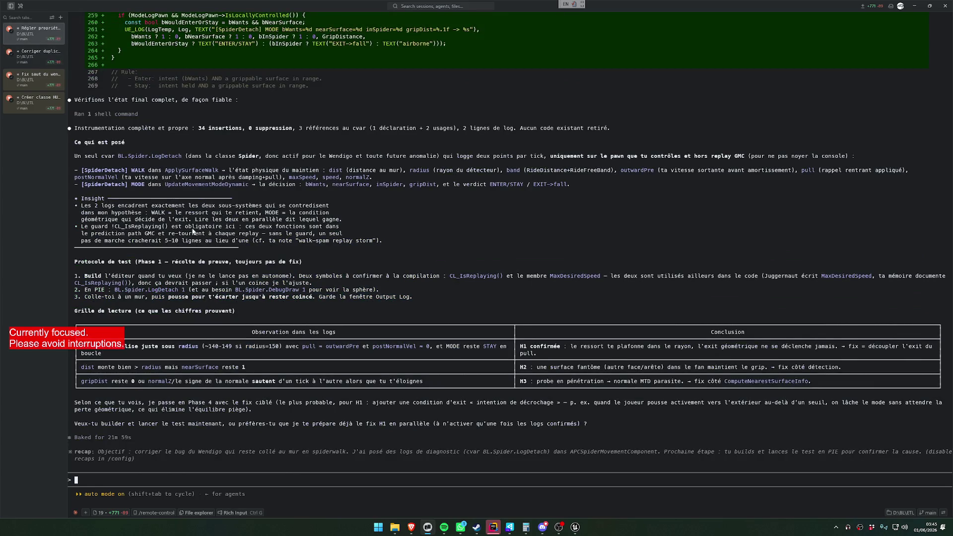
drag(117, 290, 188, 296)
key(alt+Tab)
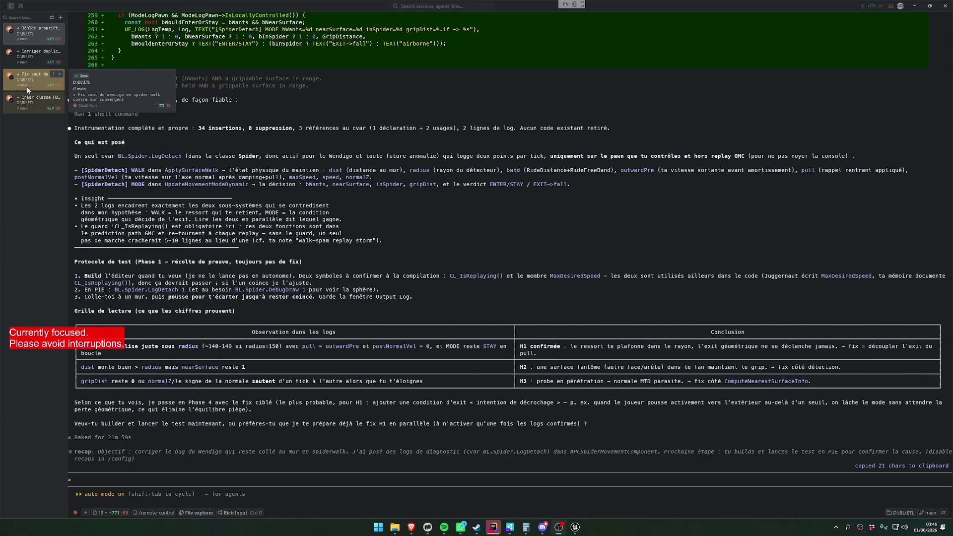
- Copy the WendigoLeap log tag from the 'Fix saut du wendigo' session, then return to Unreal Editor
click(32, 85)
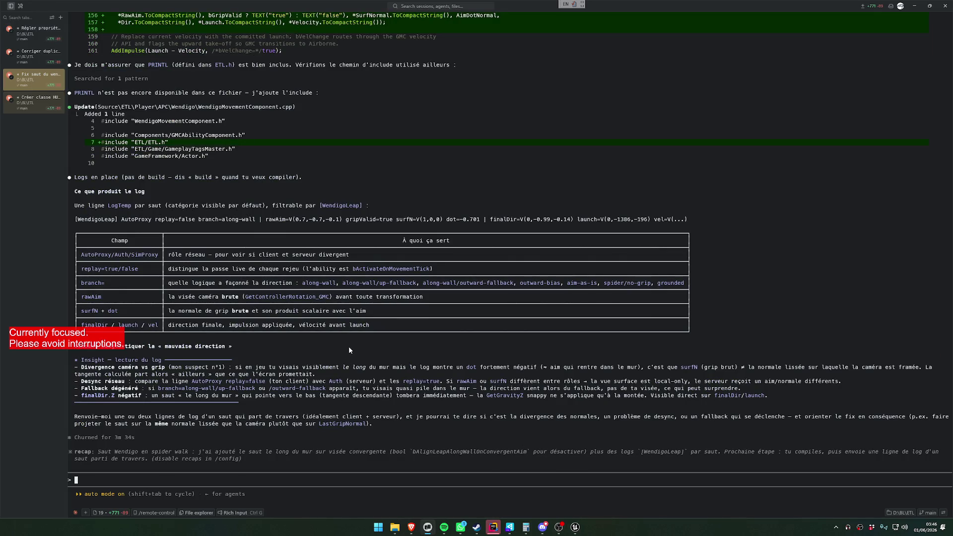
double_click(347, 206)
click(343, 235)
mouse_move(575, 527)
click(536, 489)
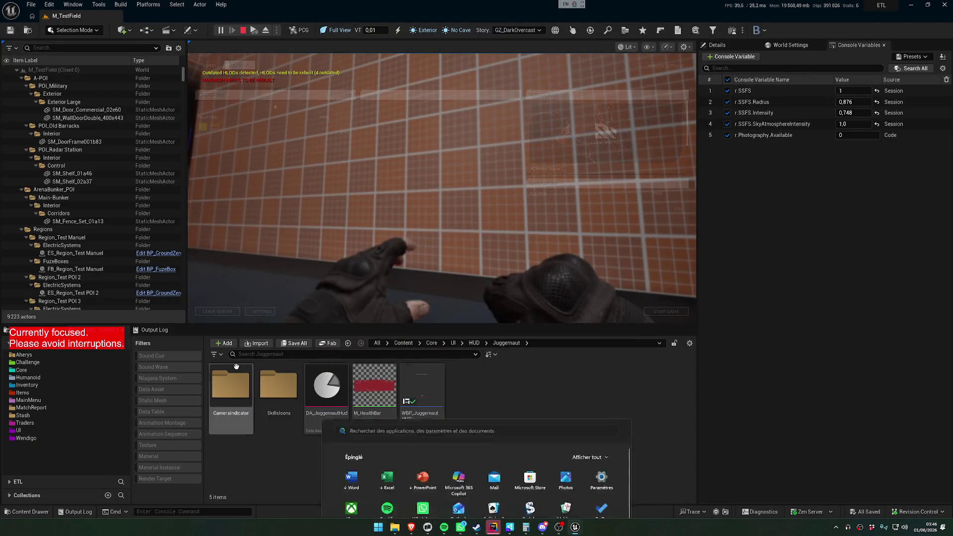
- Show the Output Log, leap the Wendigo at the brick wall, and select the WendigoLeap lines
click(167, 333)
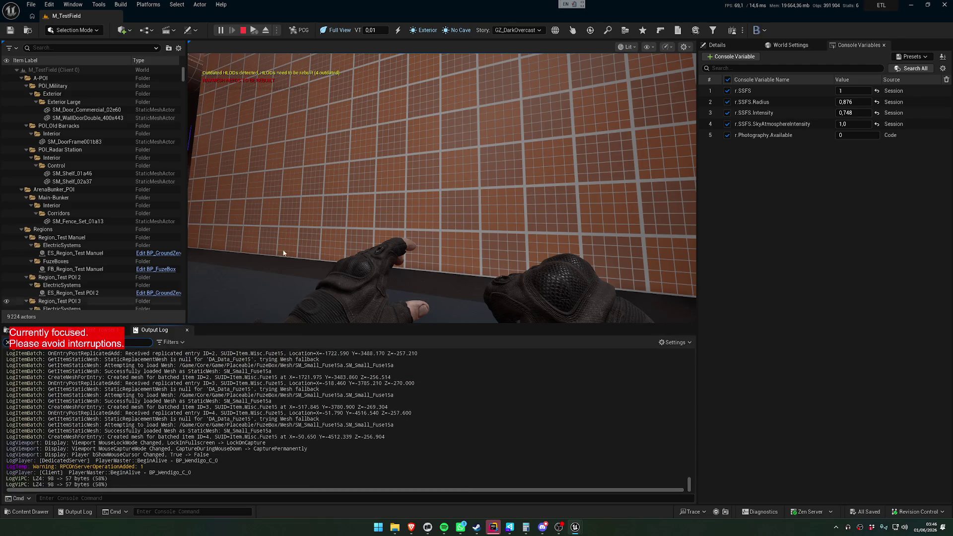
click(394, 198)
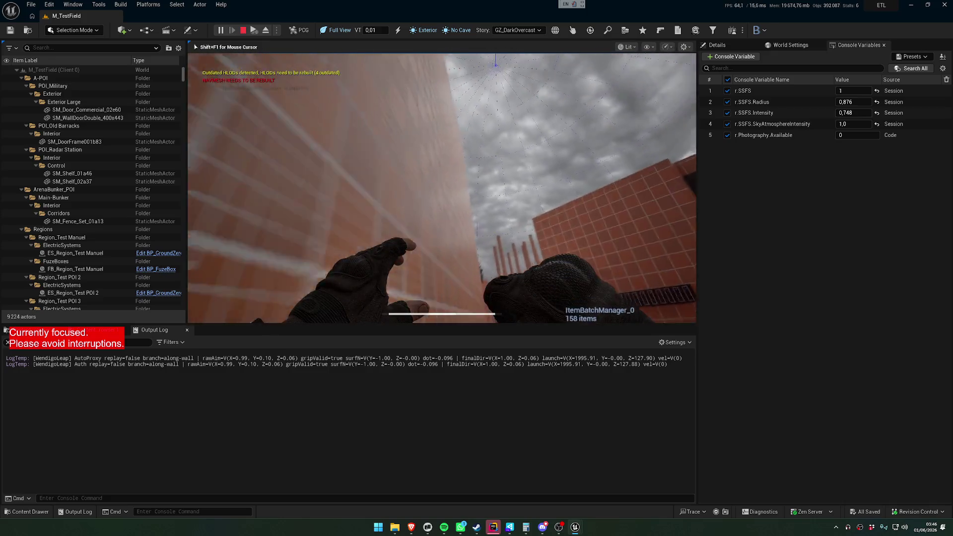
key(shift+F1)
key(ctrl+a)
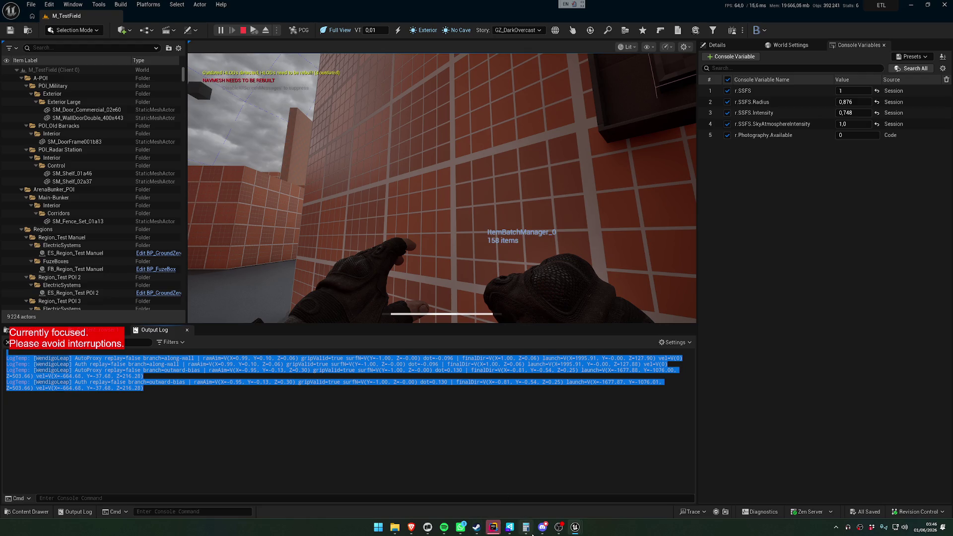
click(427, 528)
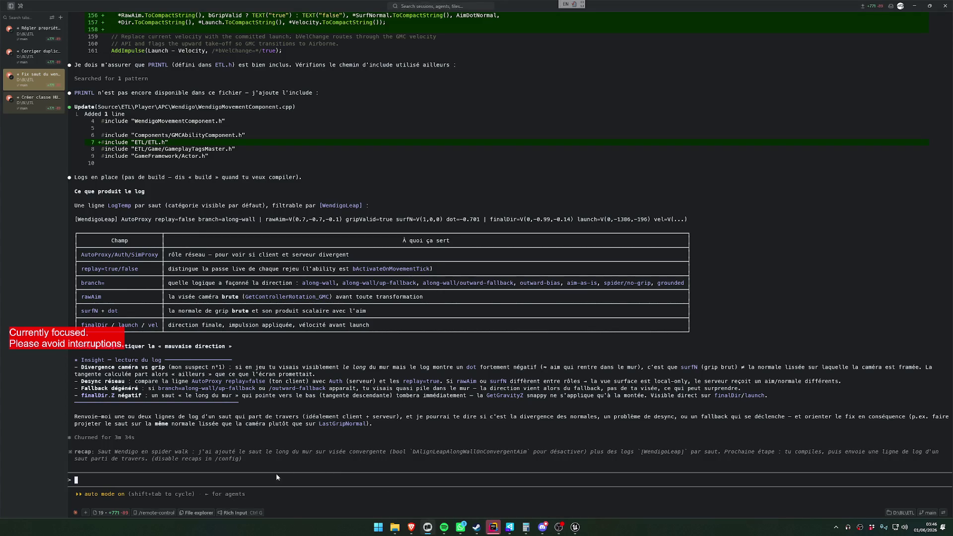
- Send the pasted WendigoLeap log lines with the note 'dernier saut incorrect.'
key(ctrl+v)
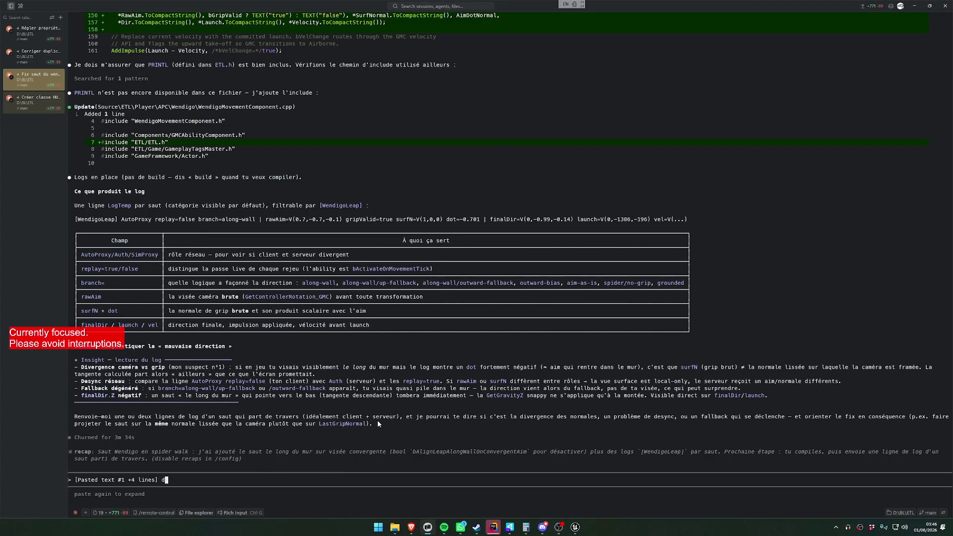
text(aut incorrect.)
key(Return)
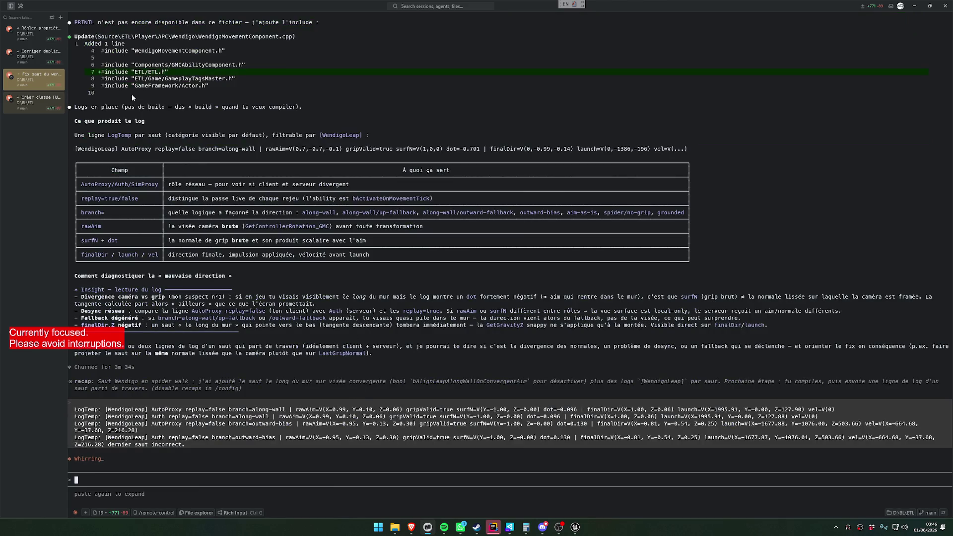
- Copy 'BL.Spider.LogDetach 1' from the spider-walk session and return to Unreal Editor
key(ctrl+1)
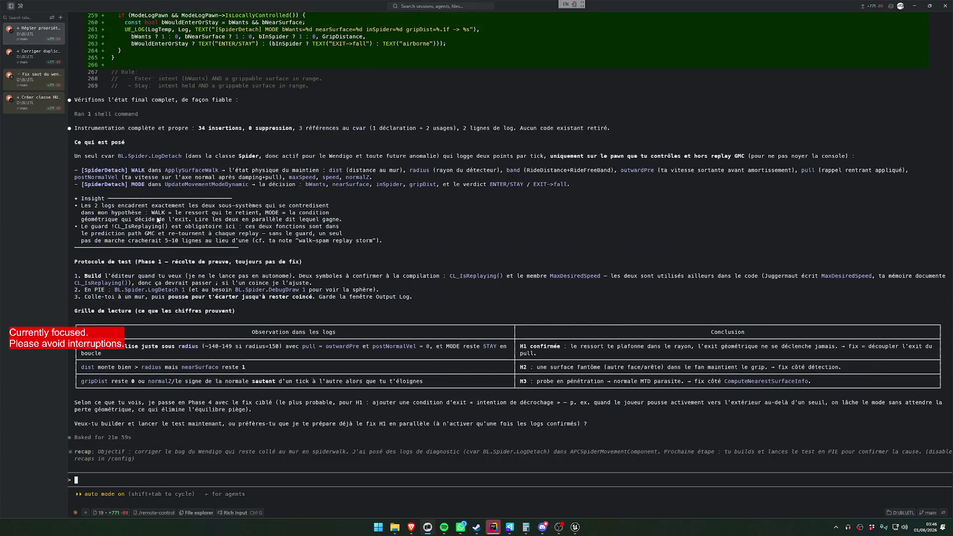
drag(132, 294, 185, 291)
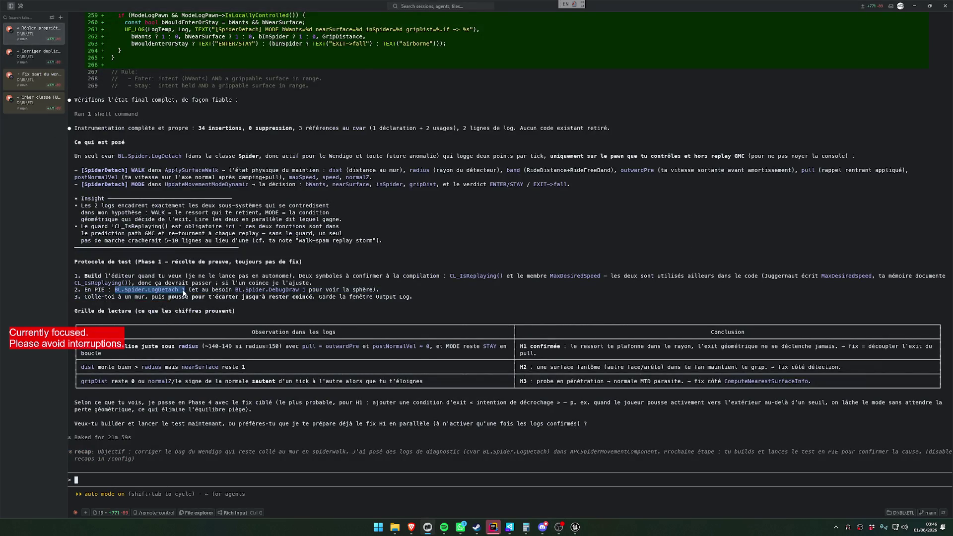
mouse_move(581, 529)
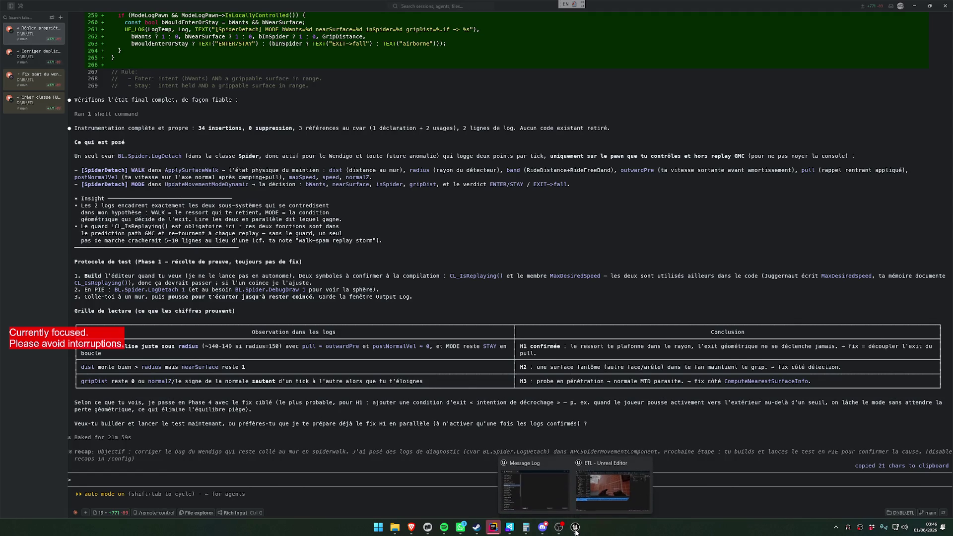
click(614, 484)
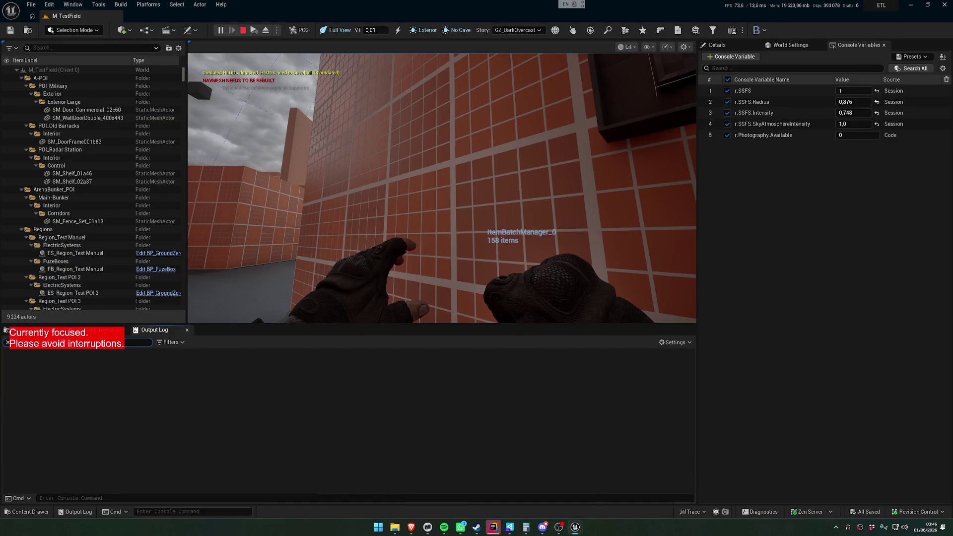
- Run BL.Spider.LogDetach 1 in the editor console and hand input back to the game
click(141, 498)
key(ctrl+v)
key(Return)
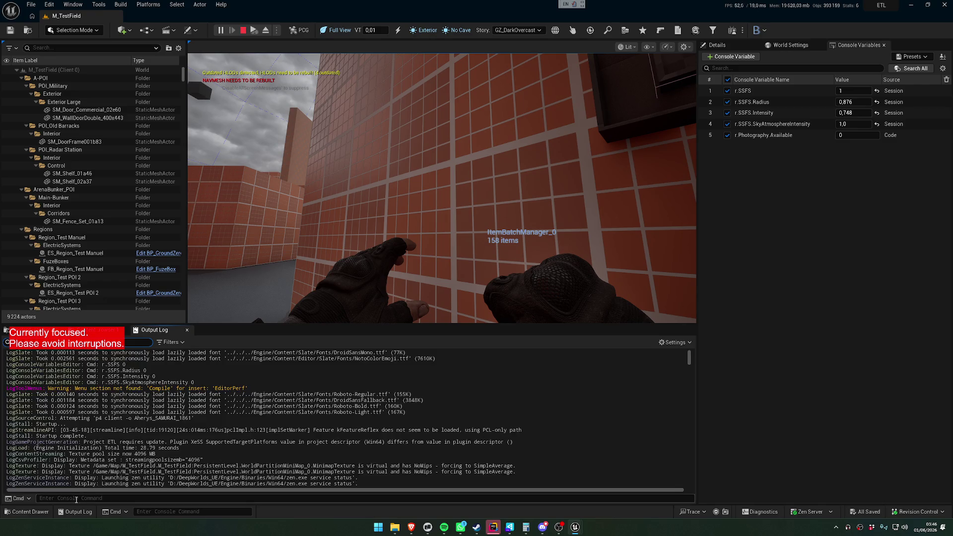
double_click(53, 407)
click(214, 278)
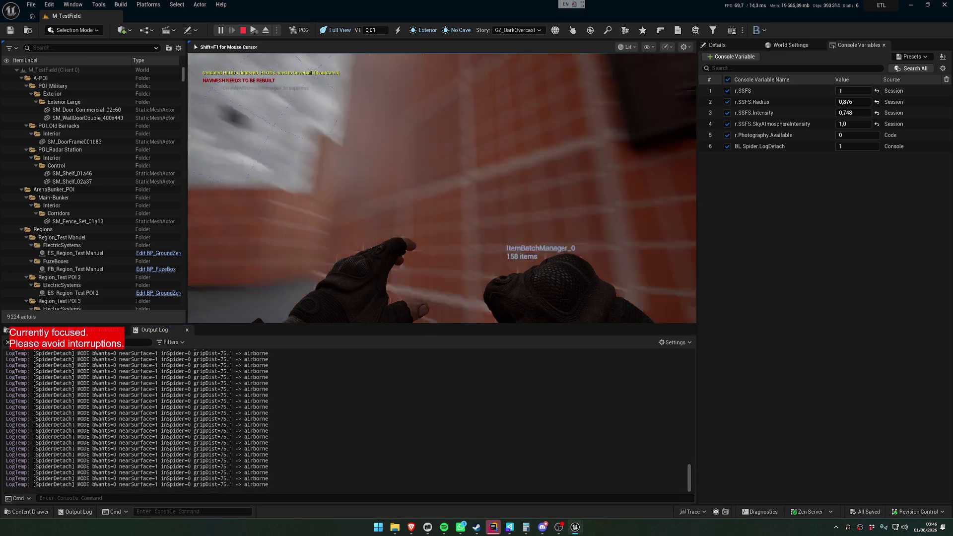
- Wall-walk, jump and detach across the tiled and brick walls to generate SpiderDetach log lines
key(w)
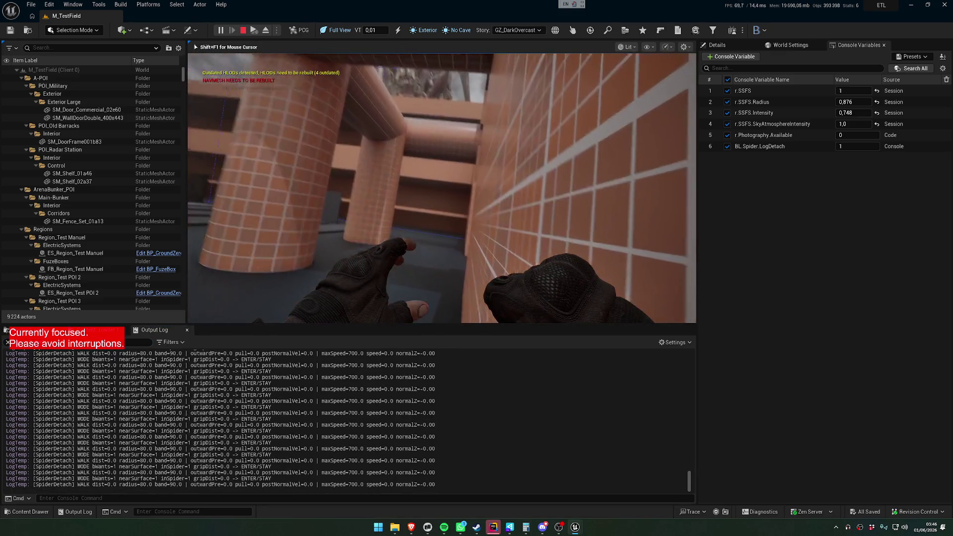
key(w)
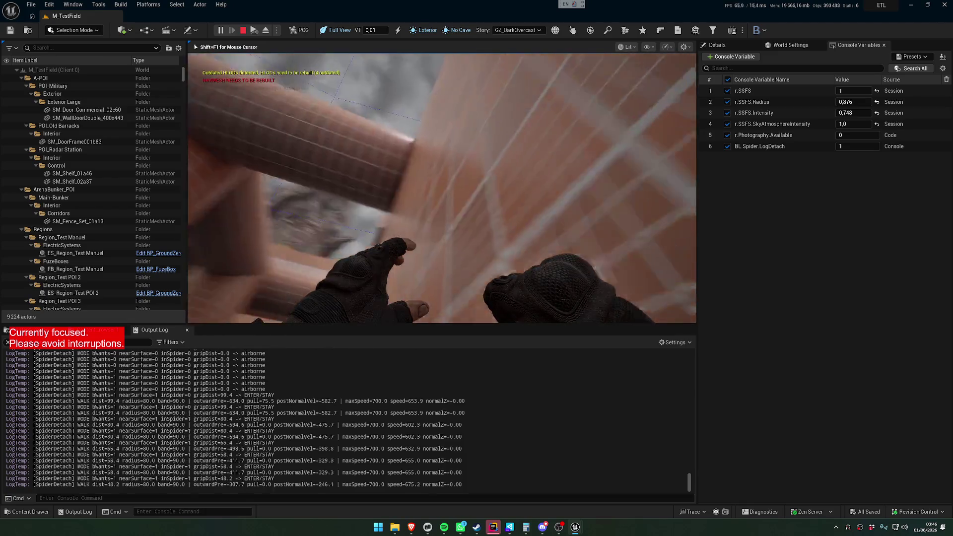
key(w)
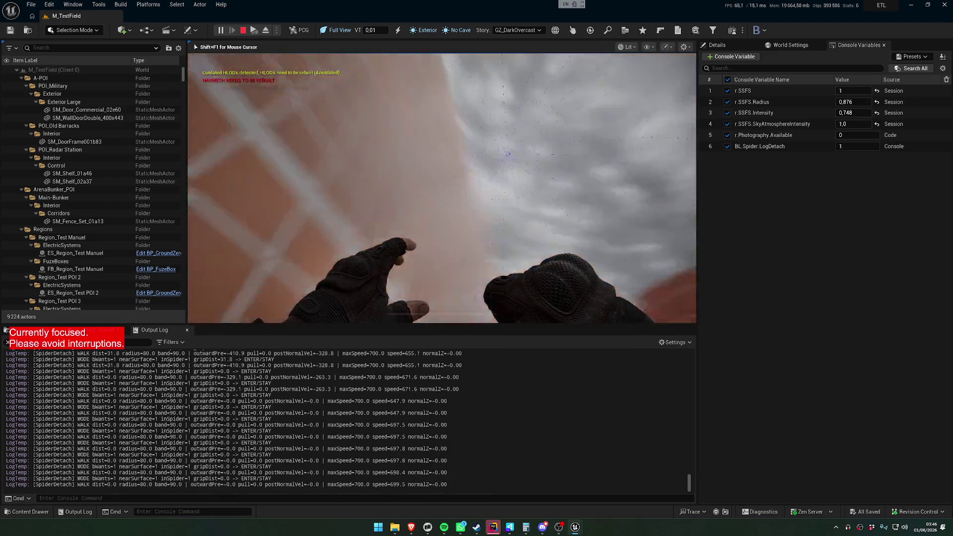
key(w)
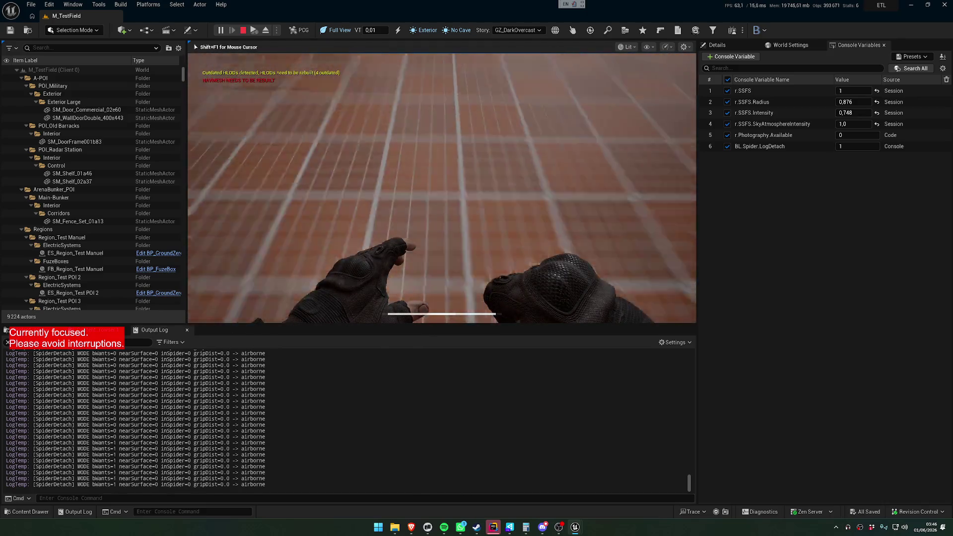
key(w)
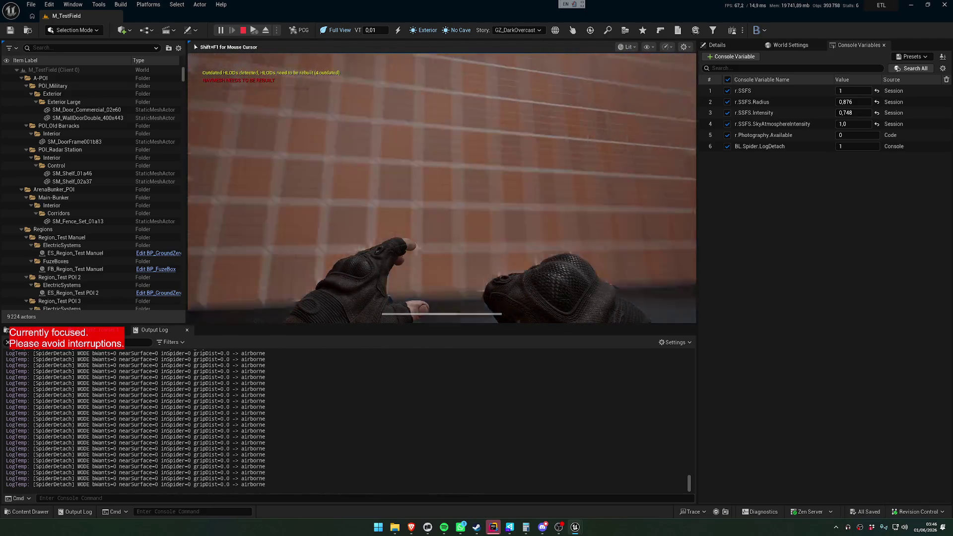
key(w)
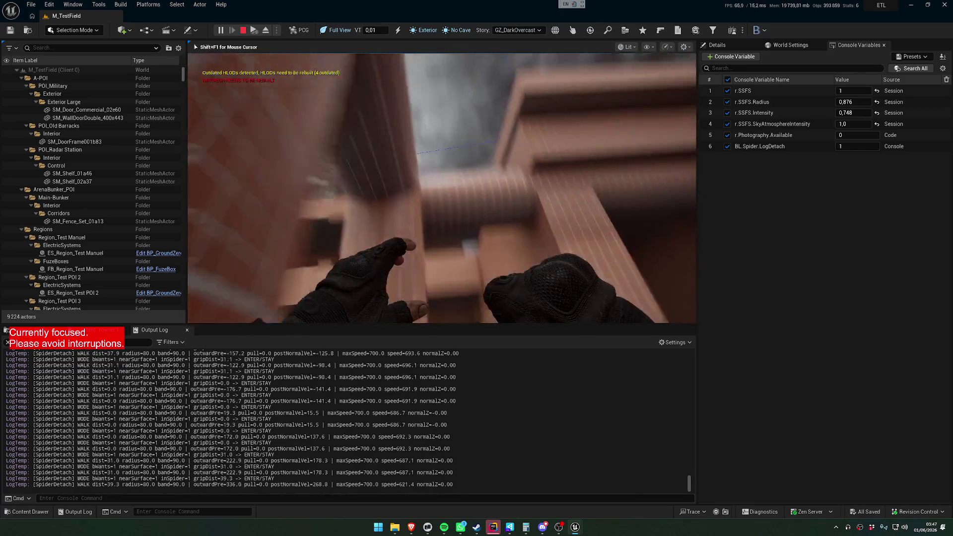
key(w)
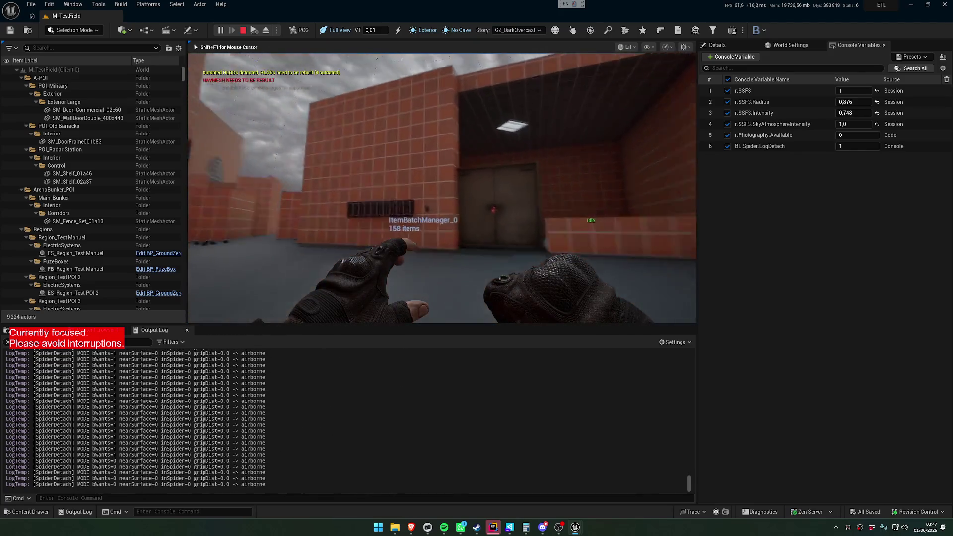
key(w)
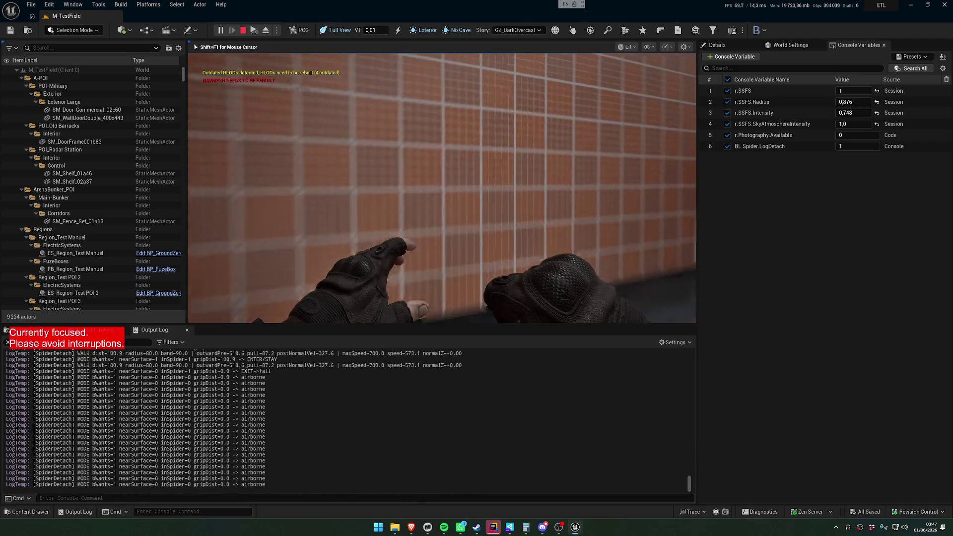
key(w)
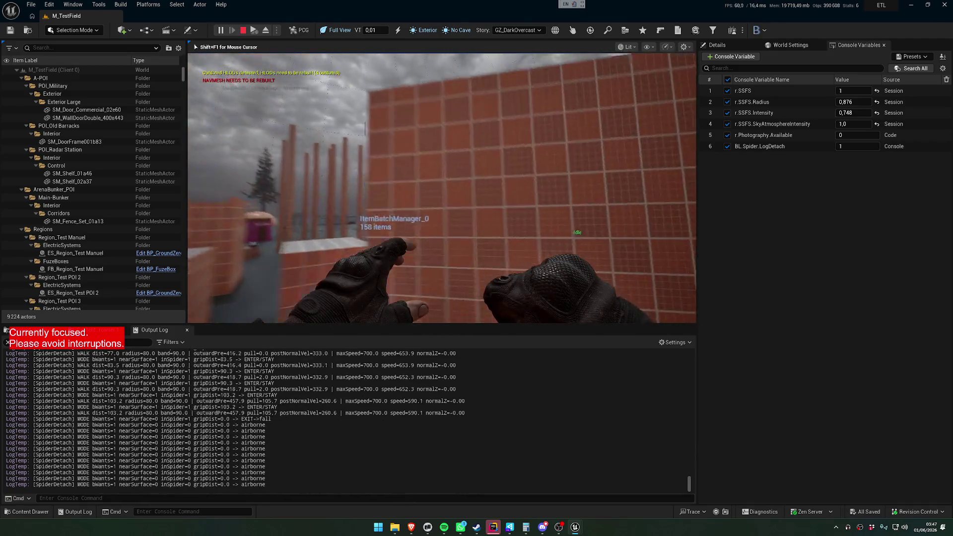
key(w)
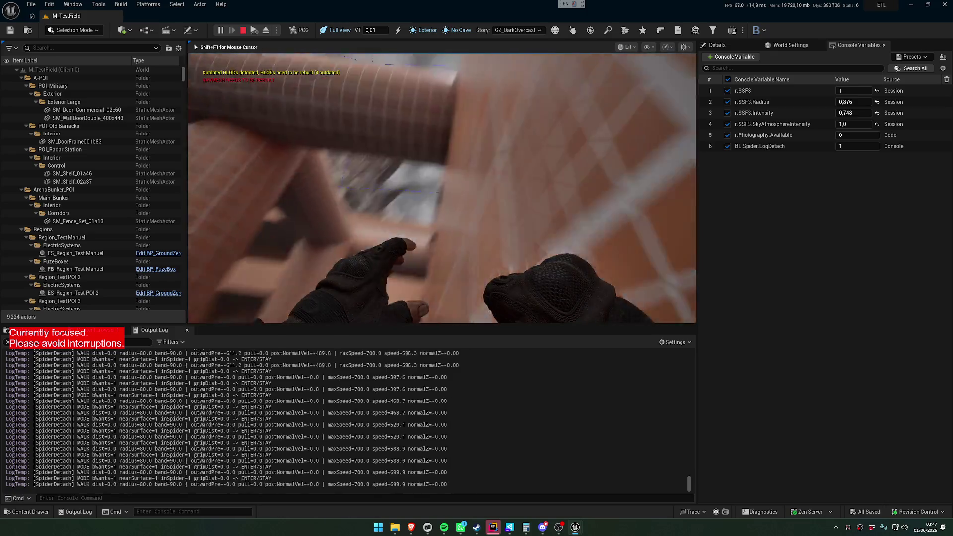
key(w)
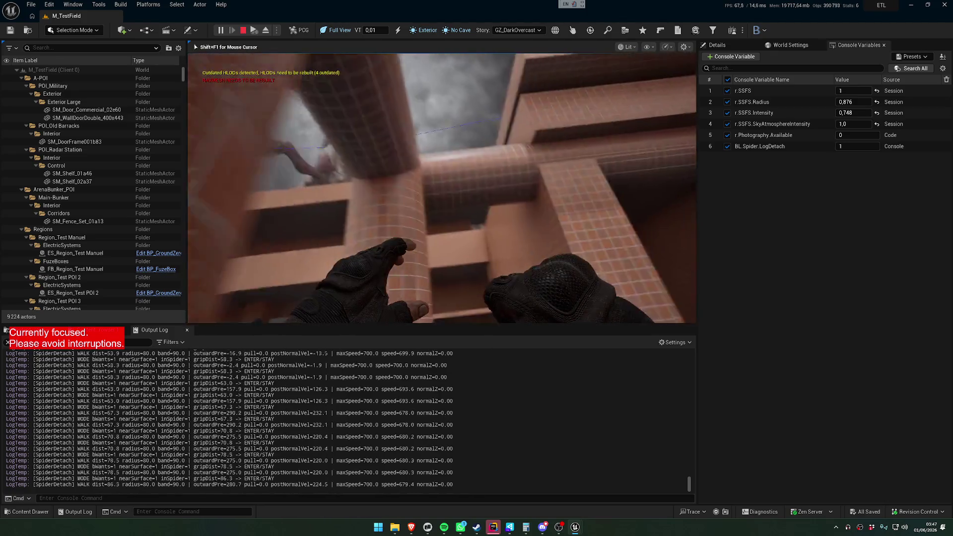
key(w)
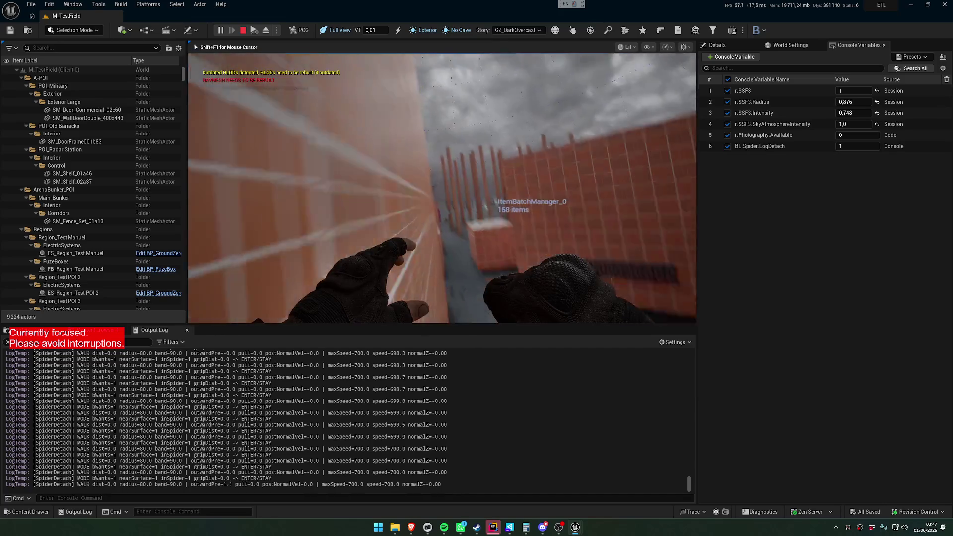
key(w)
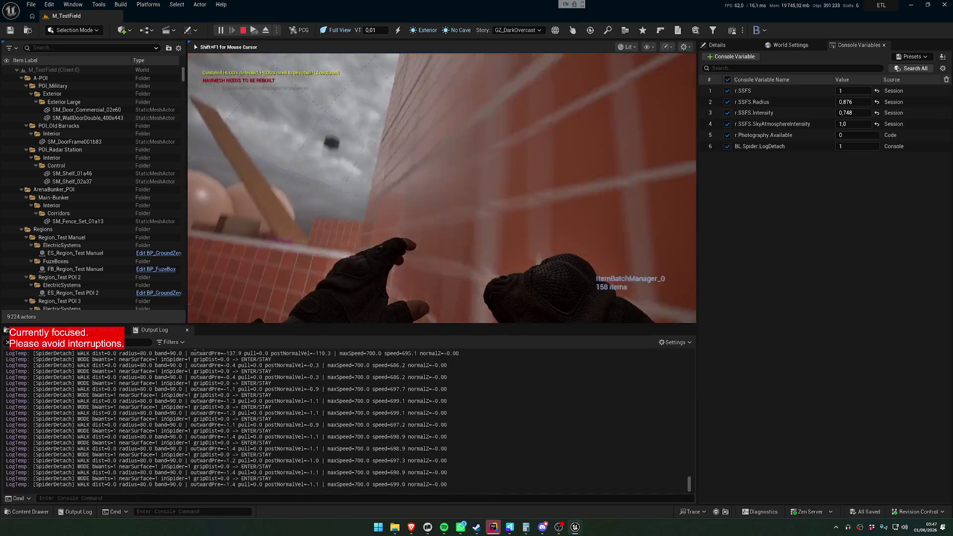
key(w)
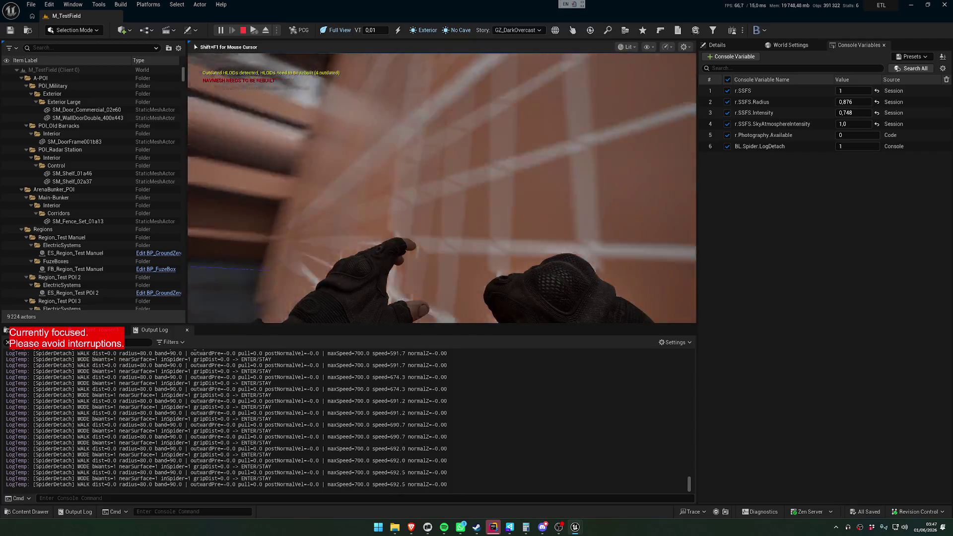
key(w)
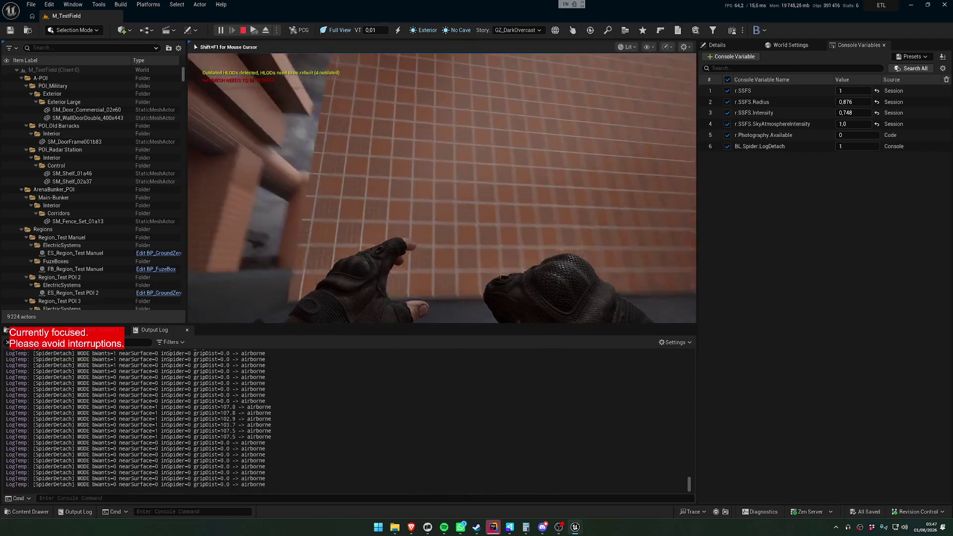
key(w)
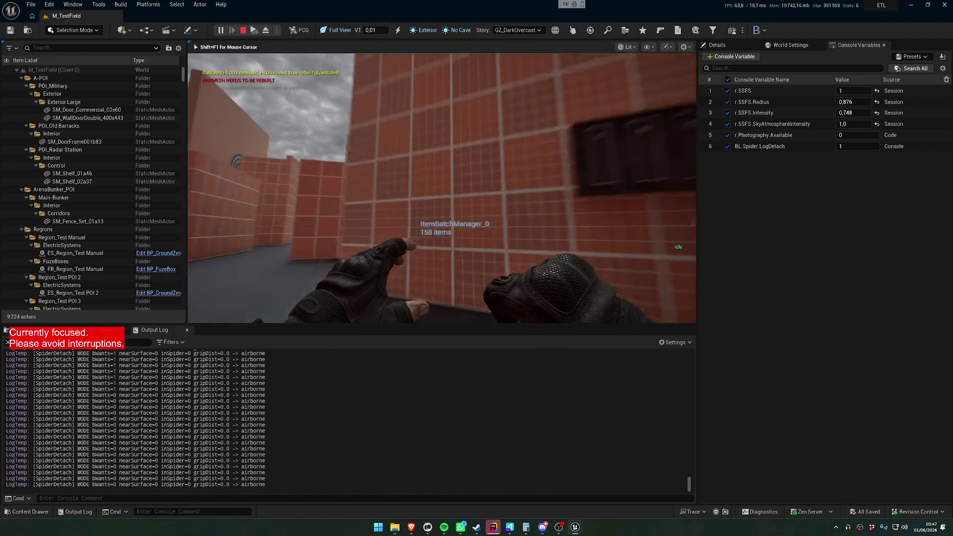
key(w)
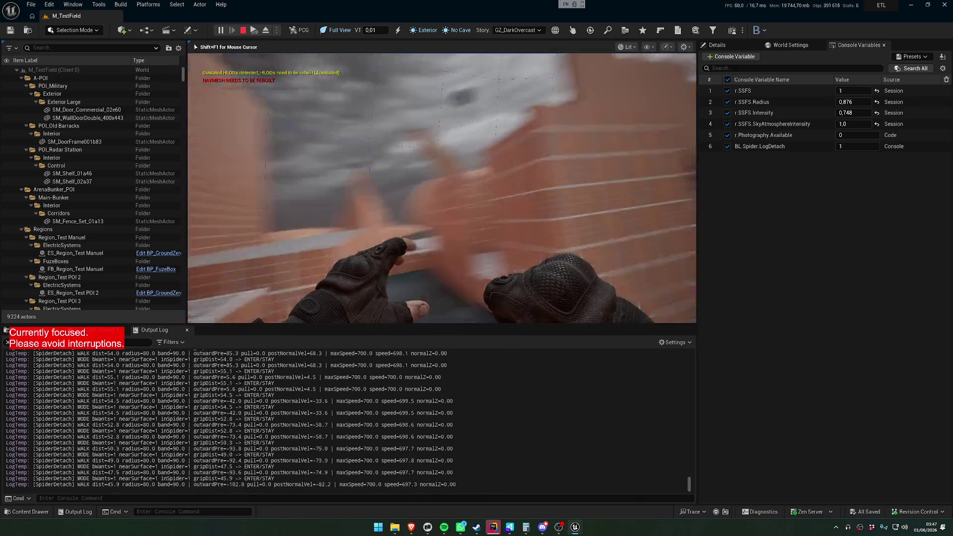
key(w)
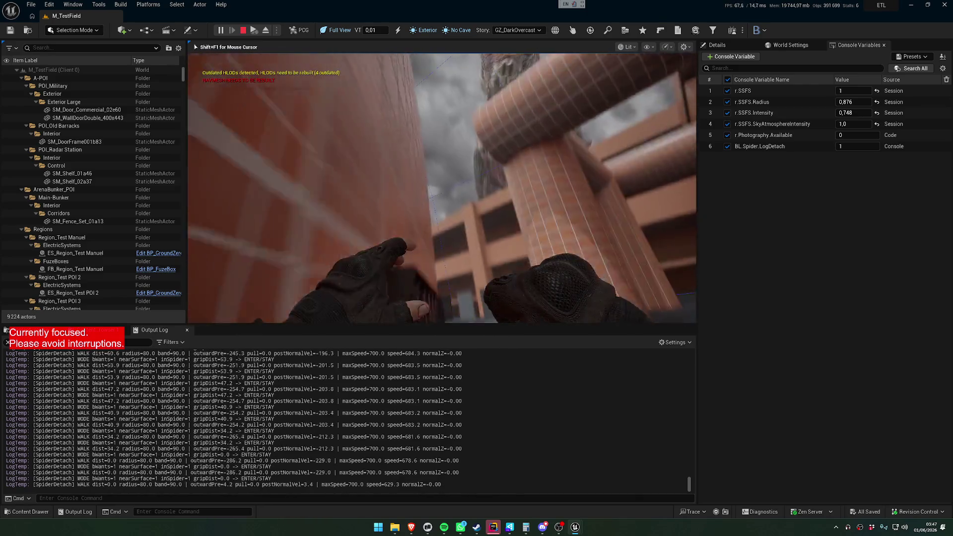
key(w)
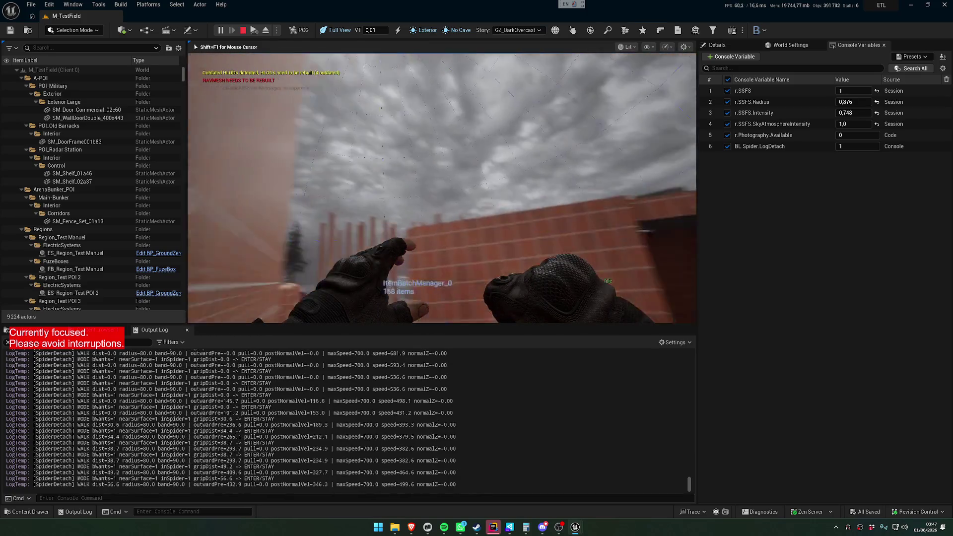
key(w)
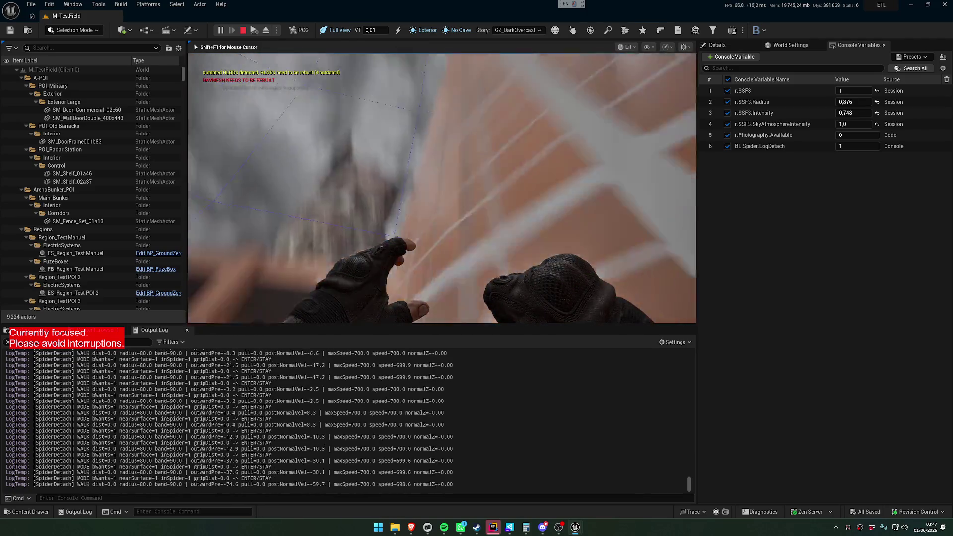
key(w)
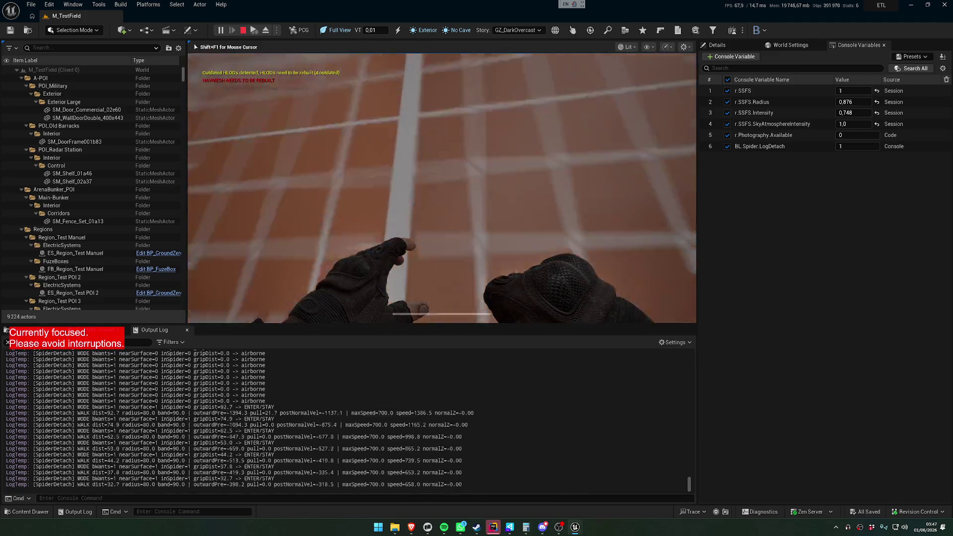
key(w)
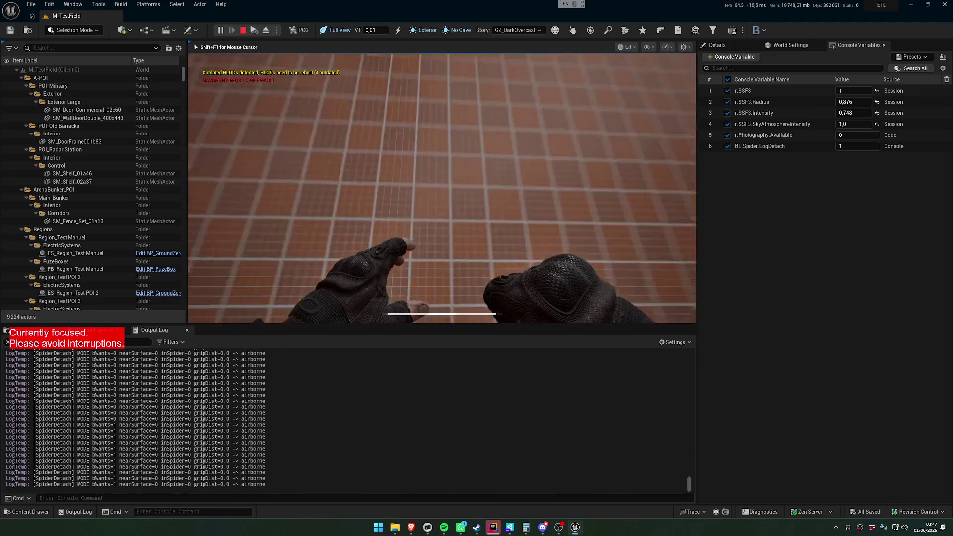
key(w)
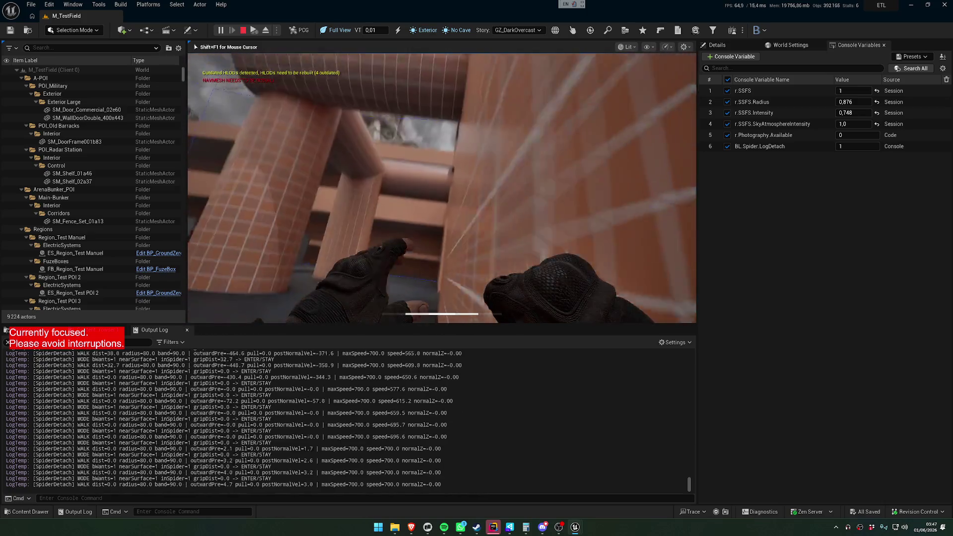
key(w)
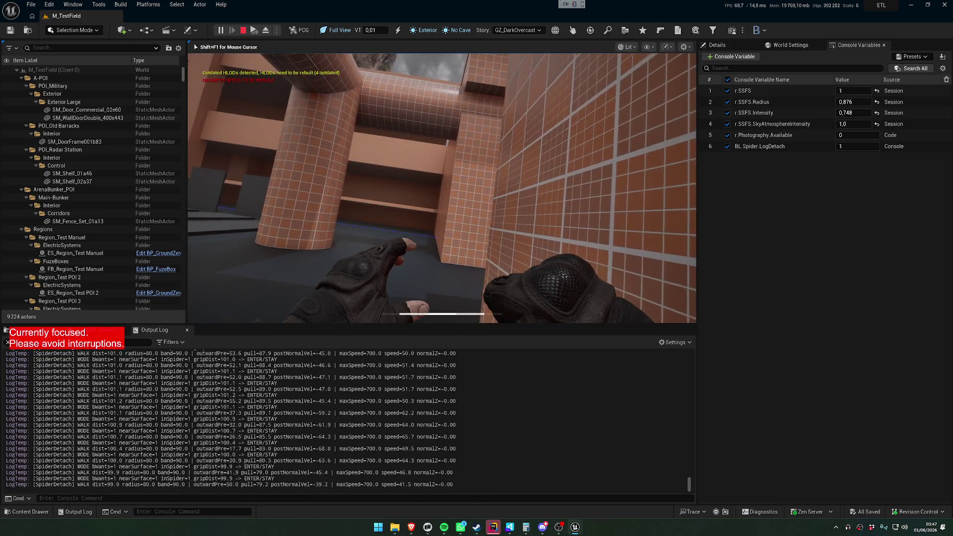
key(w)
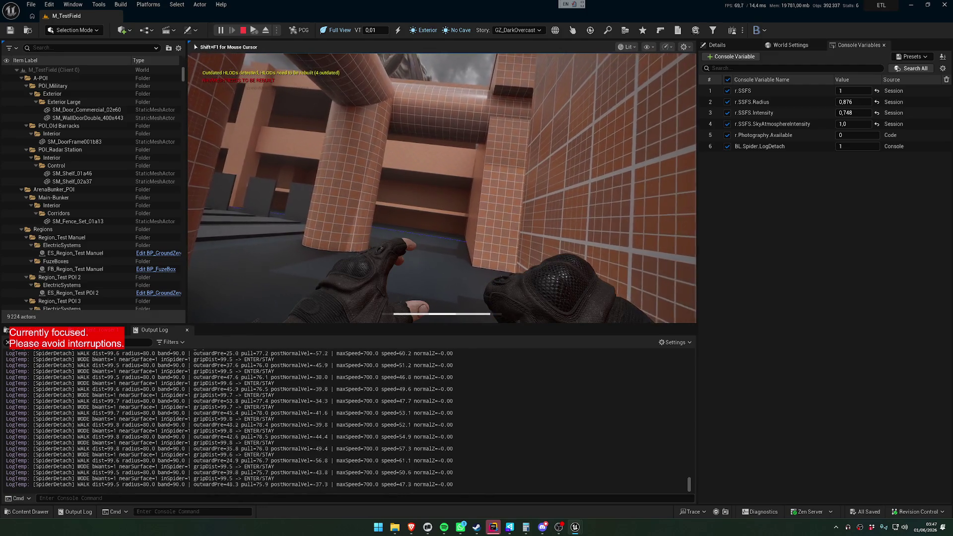
key(super)
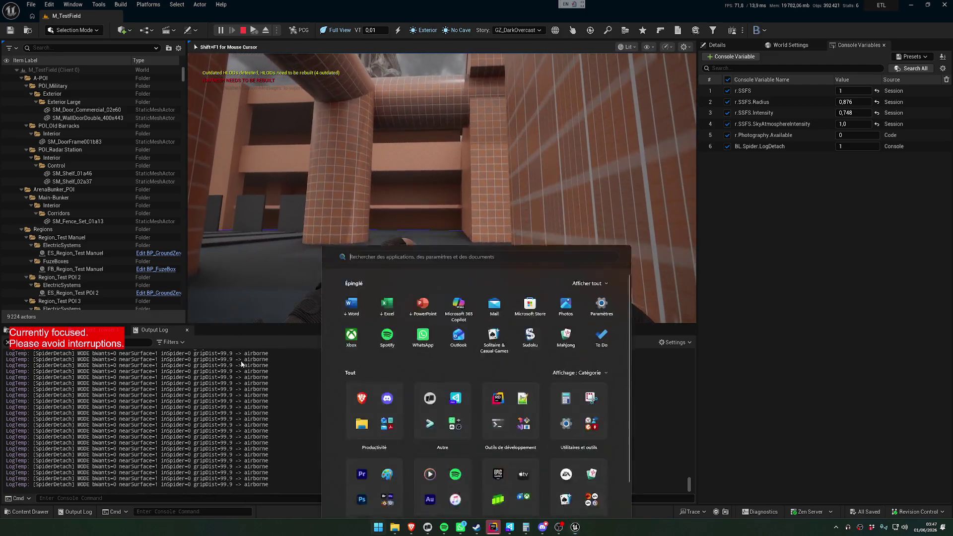
- Send the latest SpiderDetach log lines to Claude Code's spider detach session
click(248, 420)
mouse_move(292, 455)
mouse_down()
mouse_move(292, 413)
mouse_move(71, 368)
mouse_move(99, 388)
mouse_move(125, 376)
mouse_up()
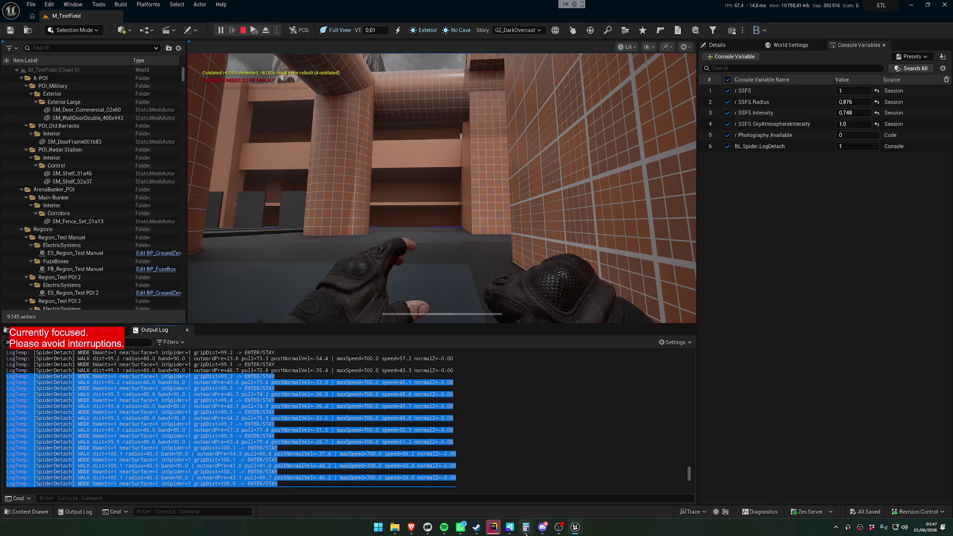
click(428, 528)
key(ctrl+v)
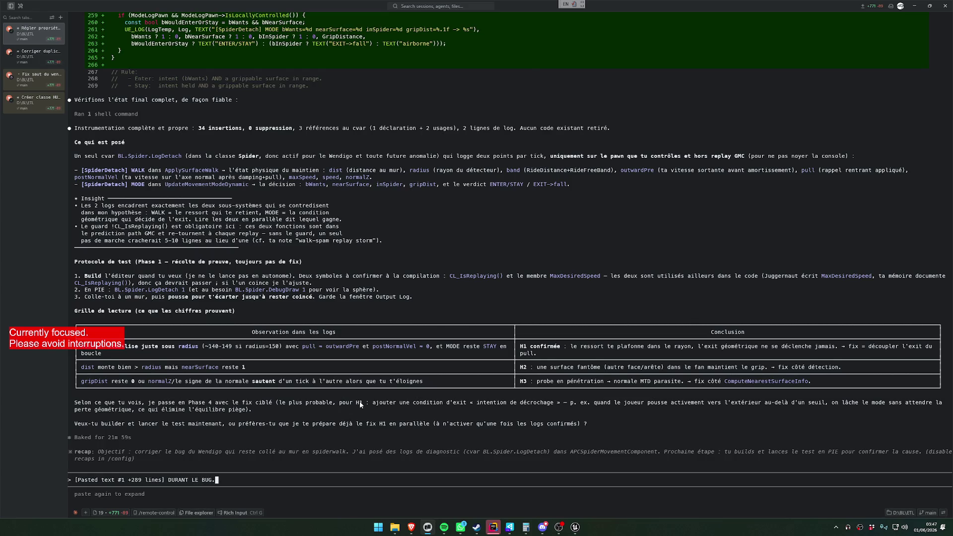
key(Return)
- Check the spawn duplication session, end the M_TestField play session, and bring Perforce P4V forward
click(41, 58)
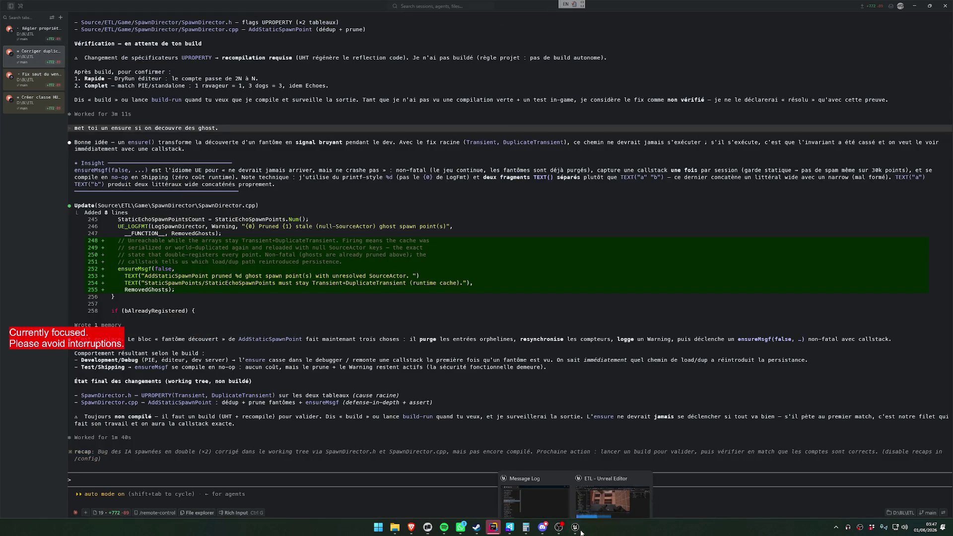
mouse_move(575, 528)
click(575, 484)
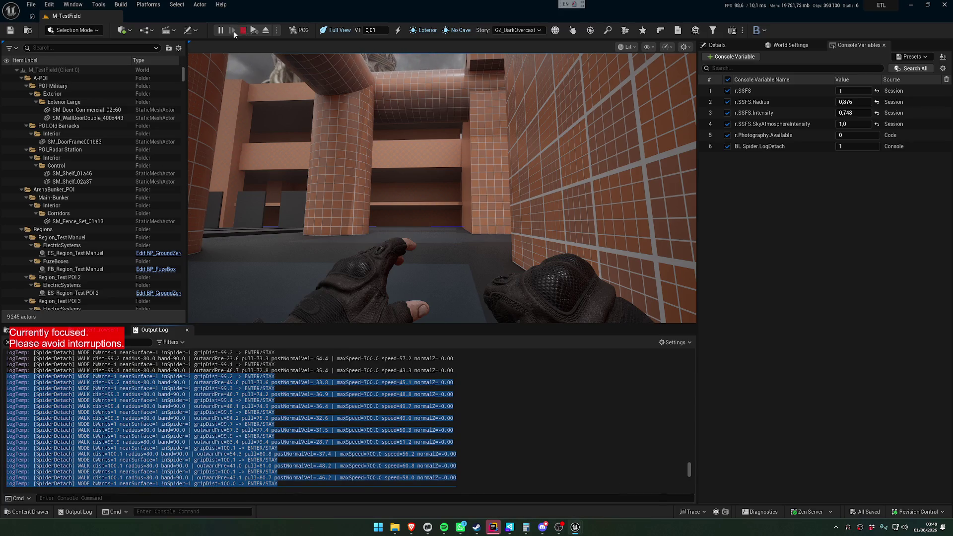
key(Escape)
click(31, 4)
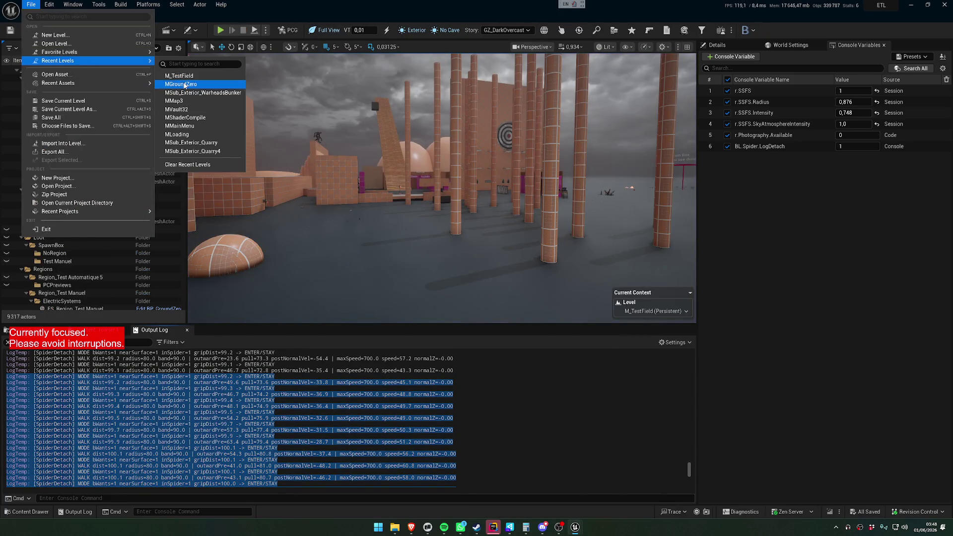
key(Escape)
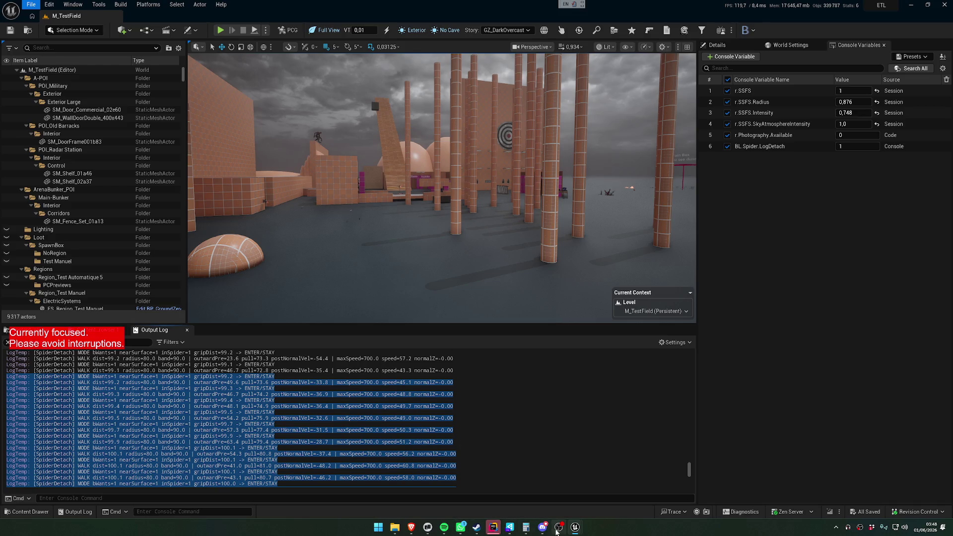
click(510, 527)
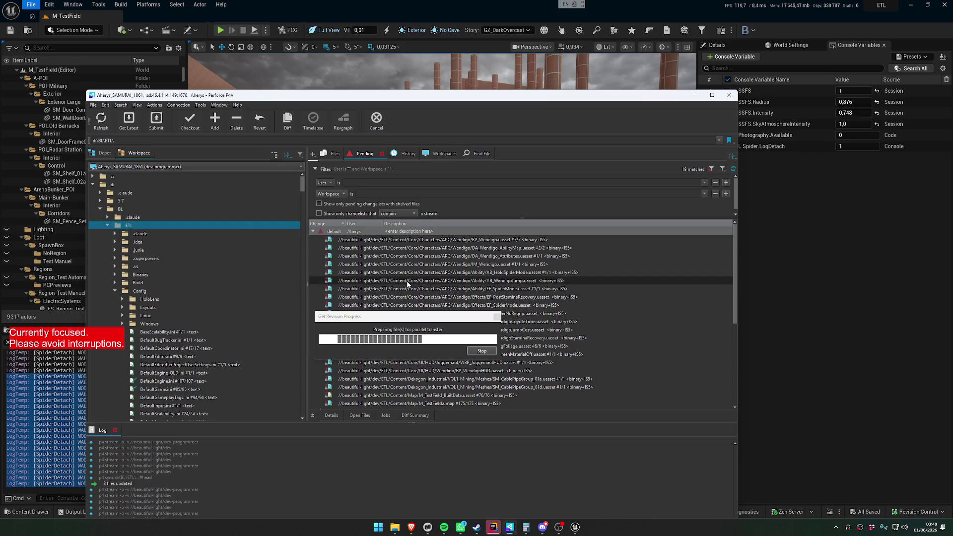
- Move the P4V window to read the Get Latest log, then return to Unreal Editor
drag(427, 95, 439, 16)
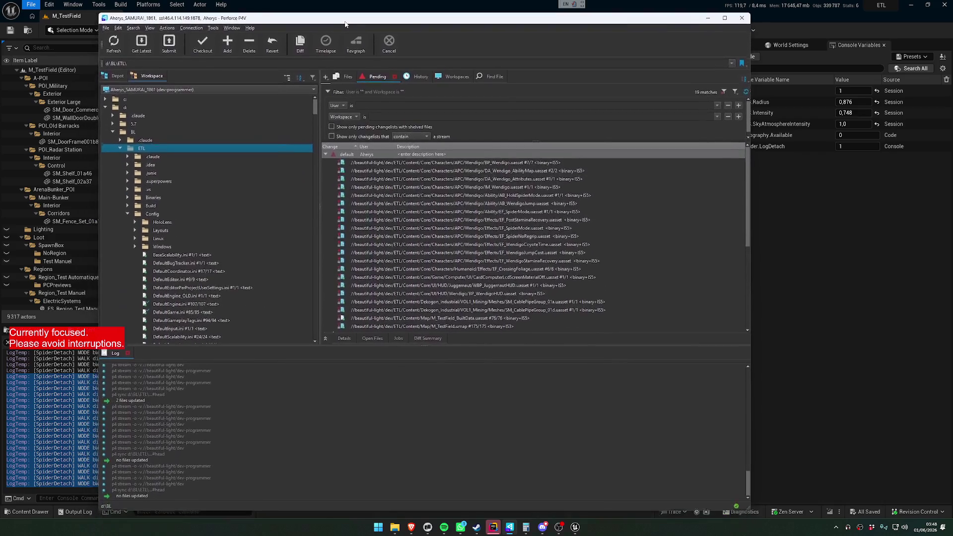
click(576, 527)
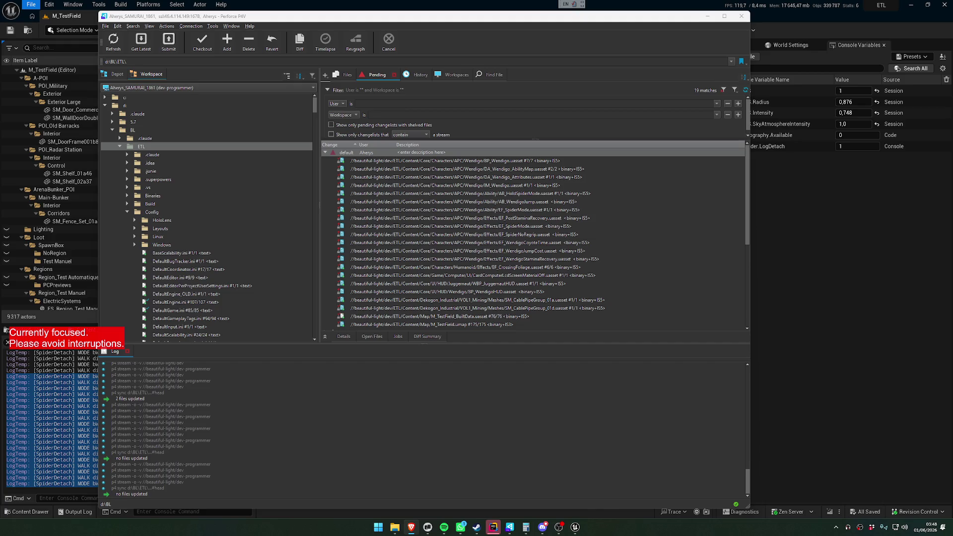
mouse_move(575, 527)
click(605, 486)
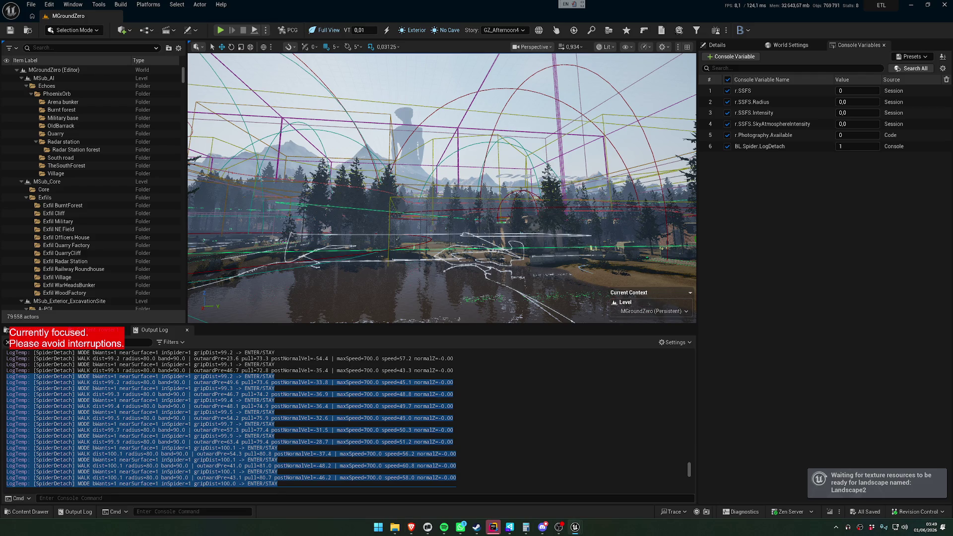
- Select a fir tree once the MGroundZero level has finished loading
click(526, 225)
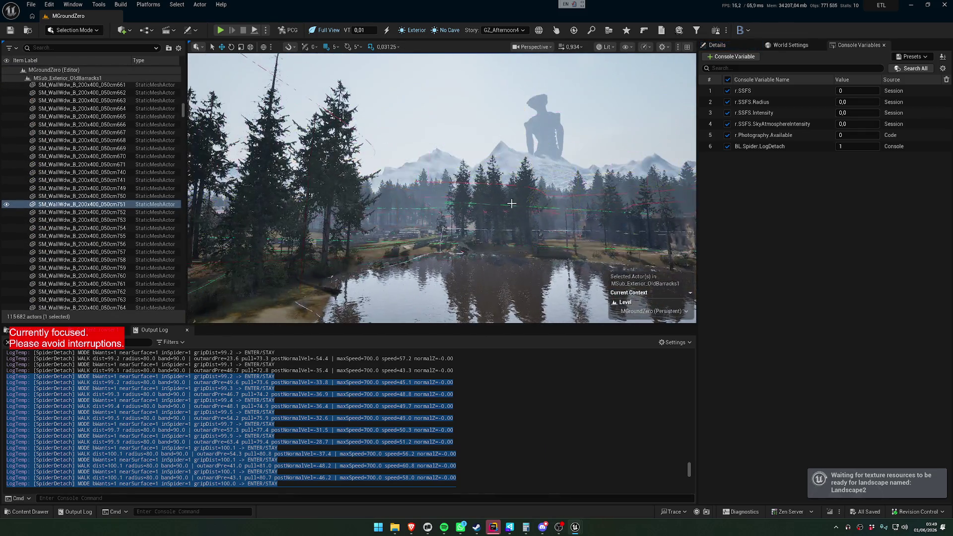
- Open Spawn Director Tools and run Rebuild Cache (prune orphans), pruning 0 entries
click(574, 31)
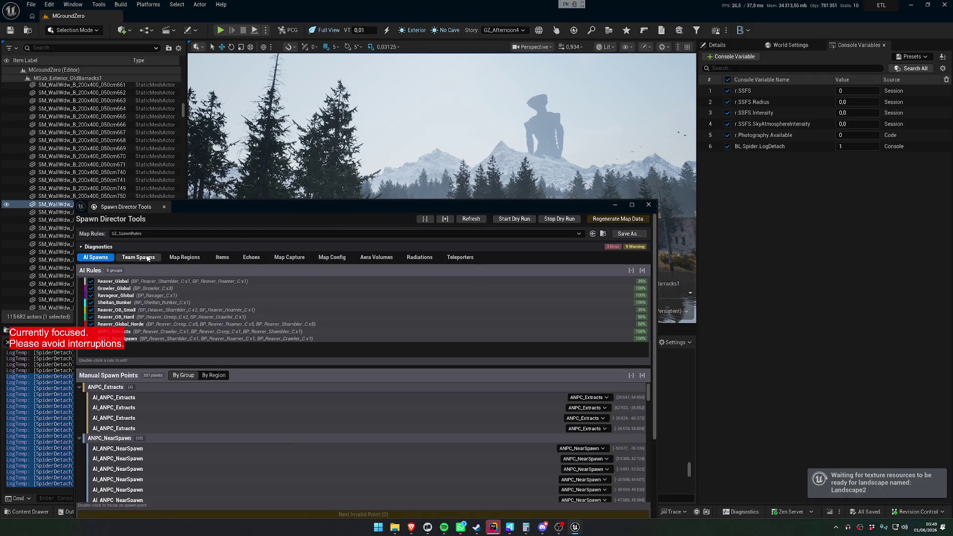
drag(213, 209, 313, 103)
scroll(321, 350, down, 3)
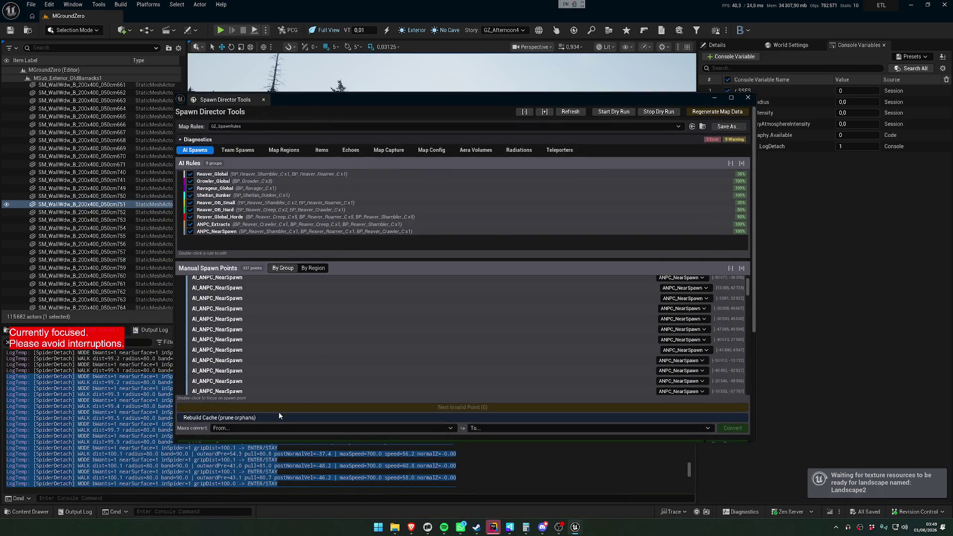
scroll(279, 412, down, 2)
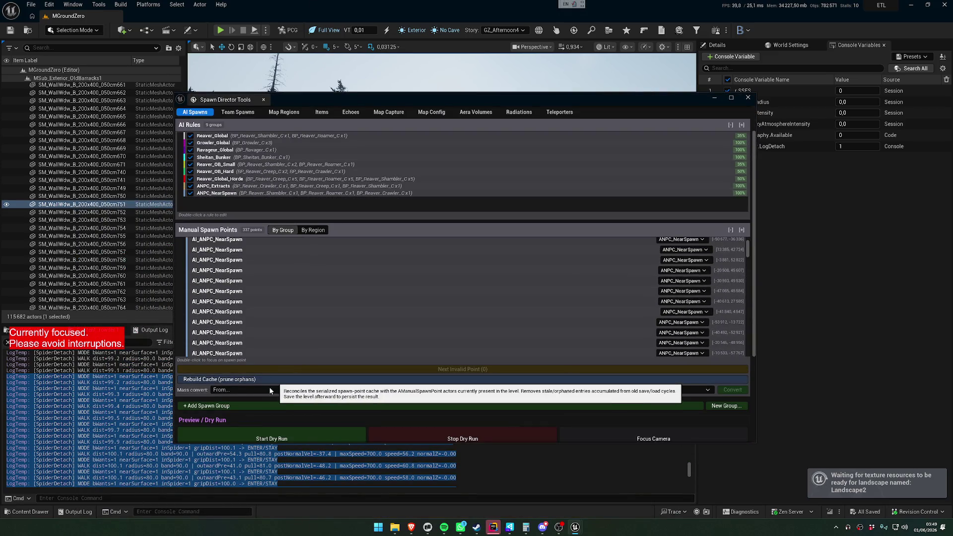
scroll(284, 331, up, 1)
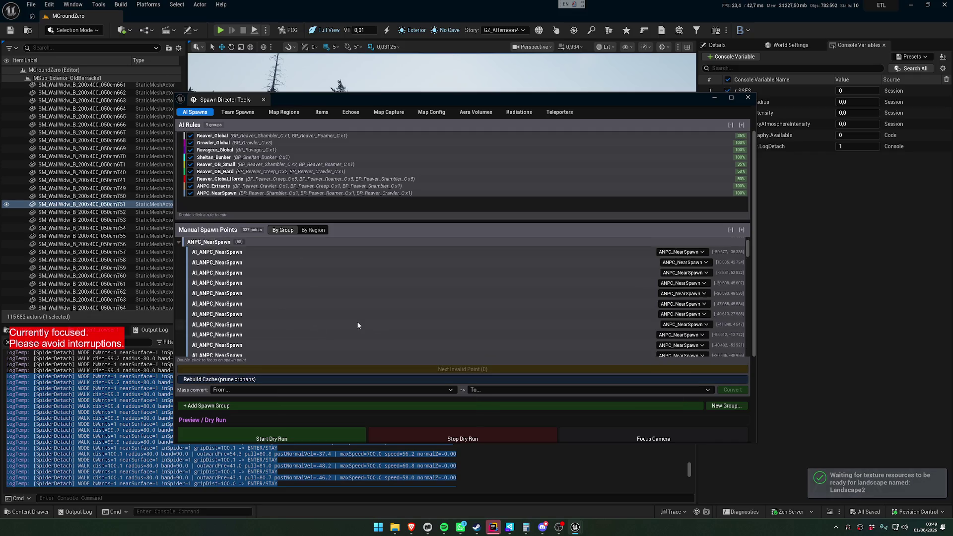
click(315, 380)
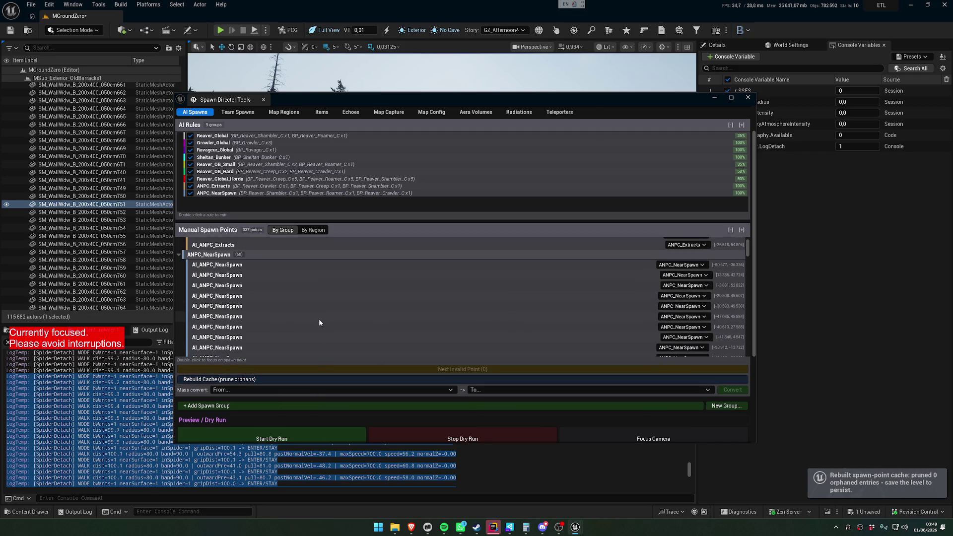
- Select a NearSpawn spawn point in the list and fly the camera to it
scroll(316, 321, down, 5)
scroll(314, 325, down, 5)
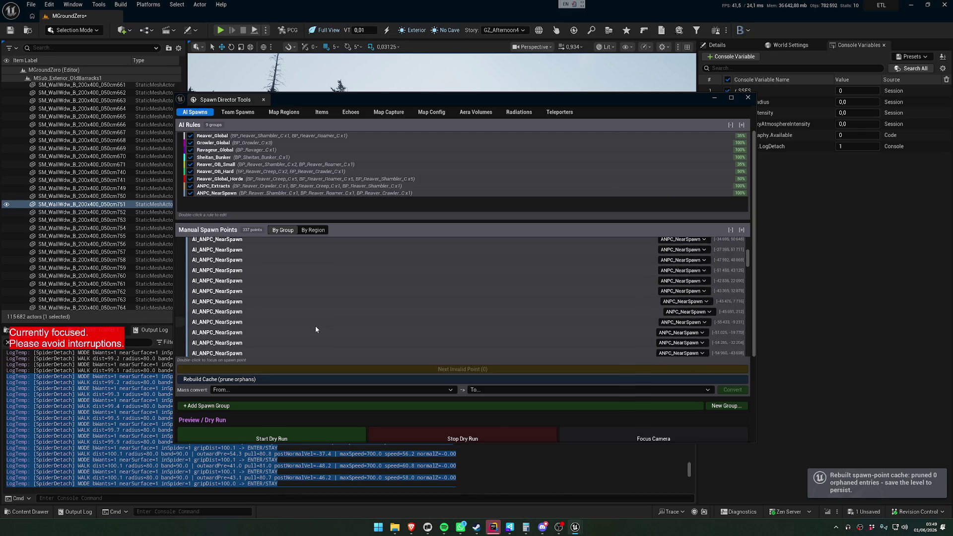
click(245, 315)
double_click(239, 321)
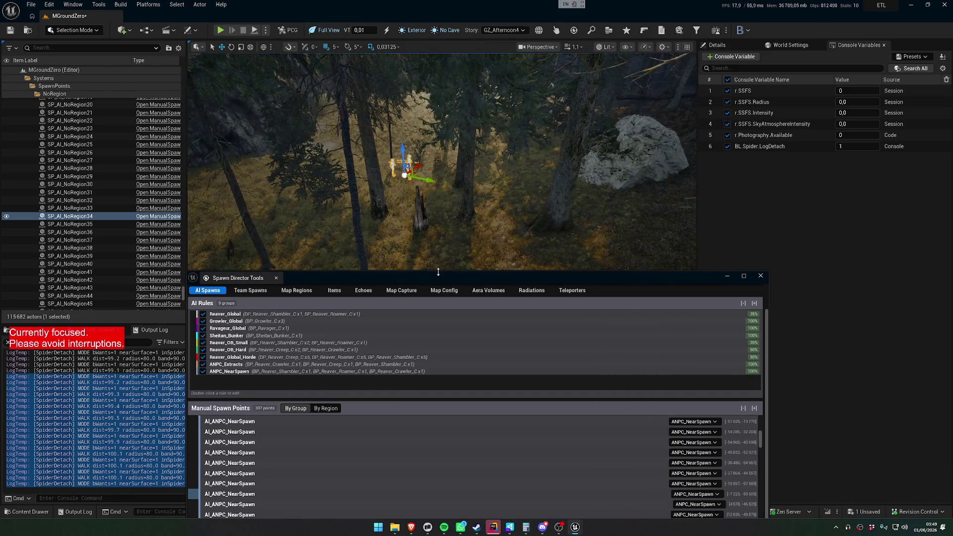
- Collapse every spawn point group, from ANPC_NearSpawn through Reaver_OB_Small
scroll(405, 276, down, 5)
scroll(404, 282, up, 10)
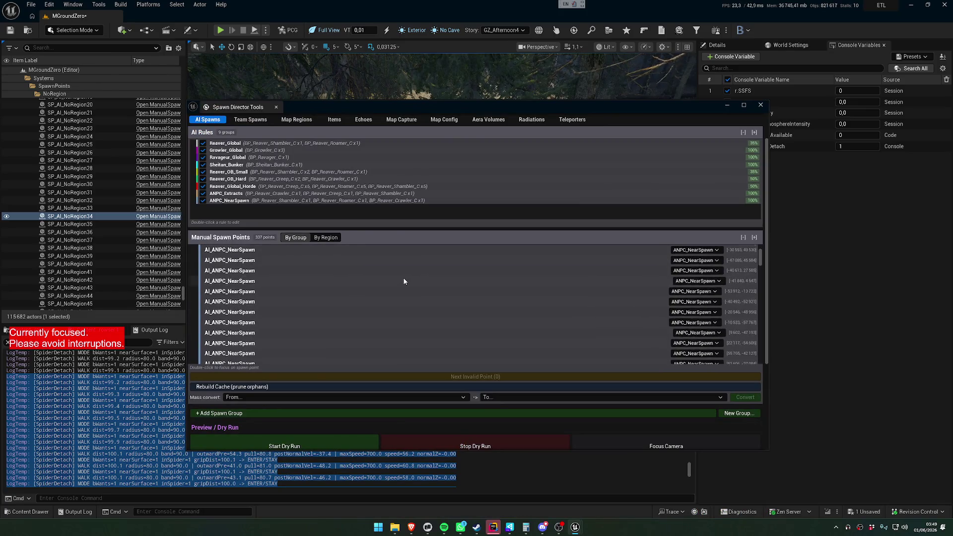
click(192, 339)
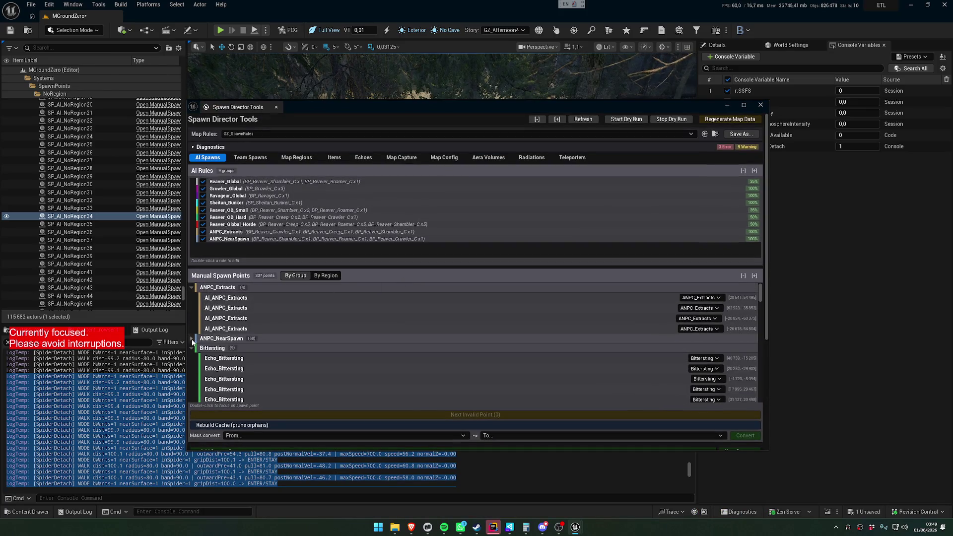
click(191, 287)
click(192, 306)
click(192, 316)
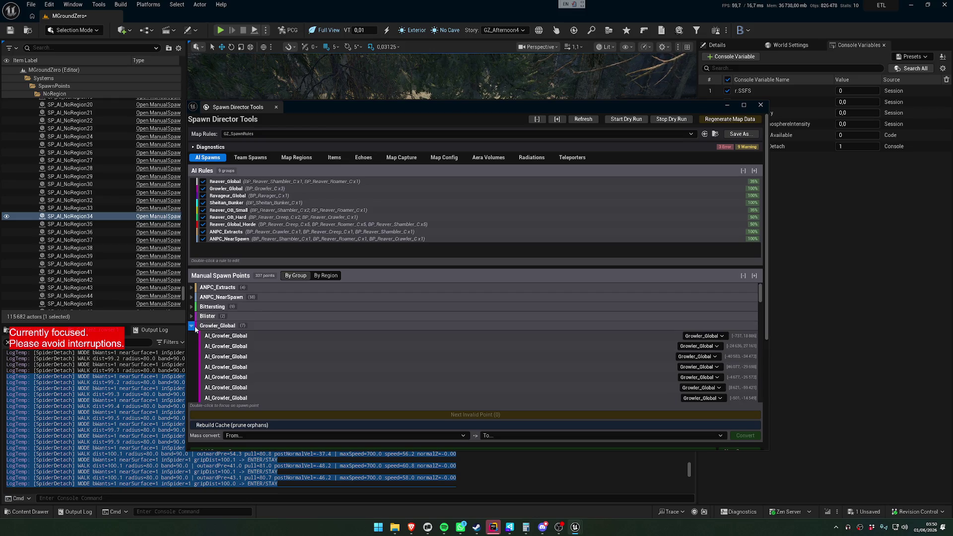
click(192, 326)
click(191, 335)
click(192, 345)
click(191, 354)
click(191, 364)
click(191, 373)
click(192, 383)
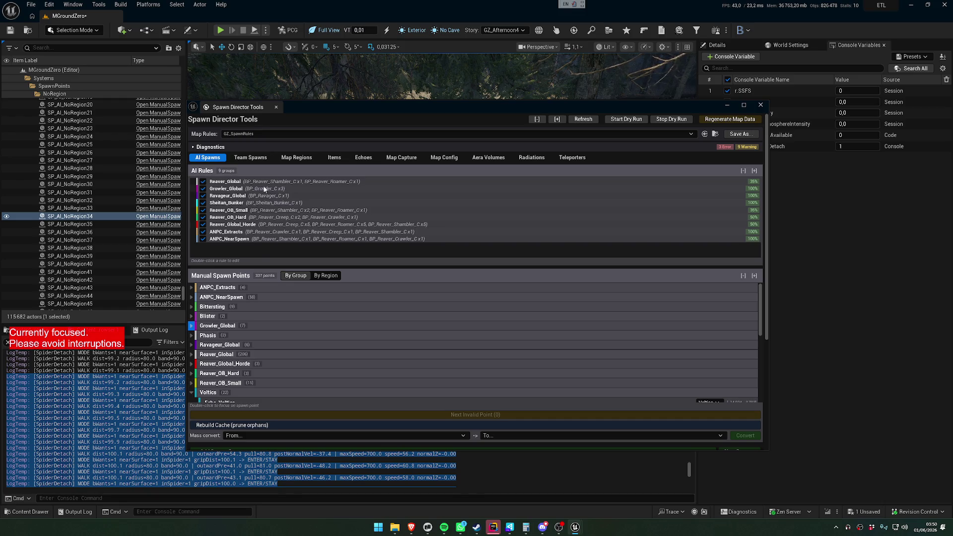
- Compare listing spawn points by map region and by group, then return to the AI spawn rules
click(336, 276)
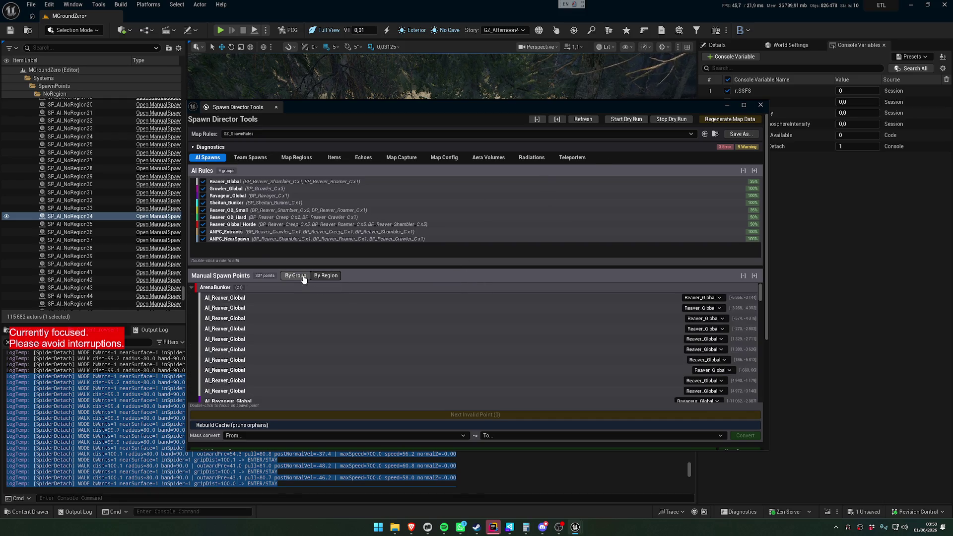
click(296, 276)
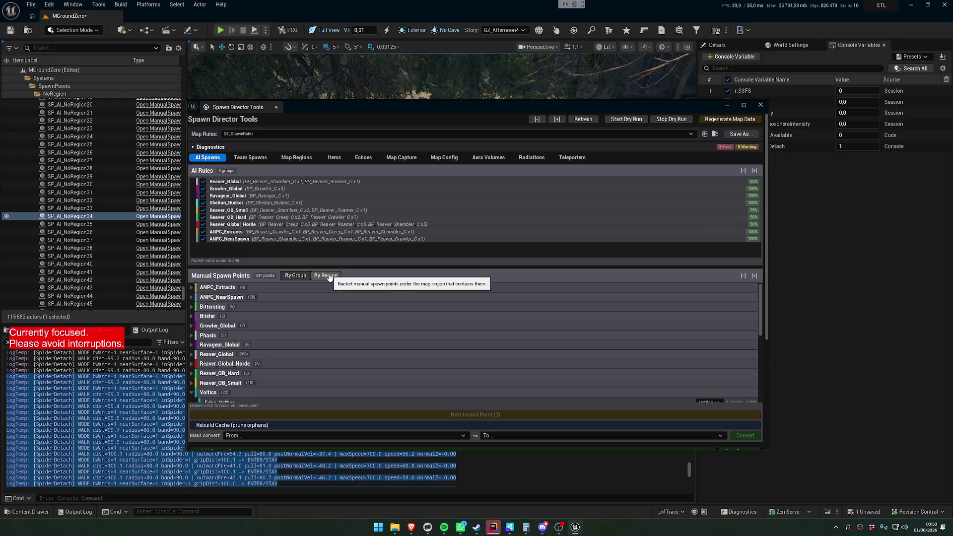
click(318, 277)
click(296, 276)
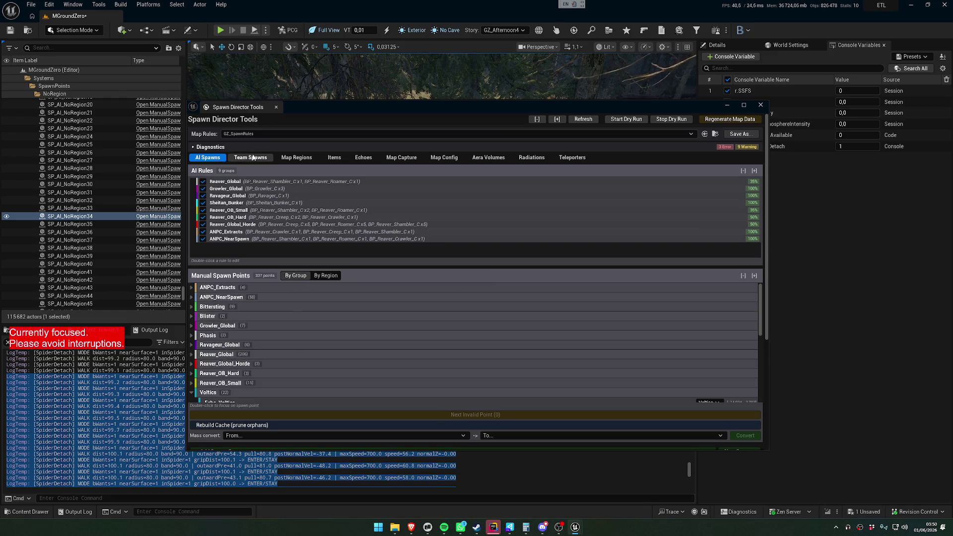
click(296, 158)
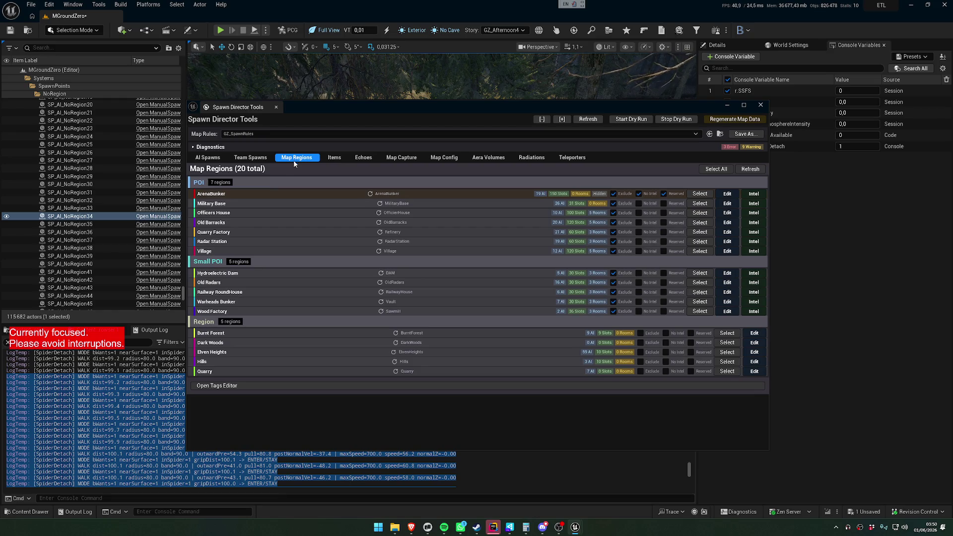
click(207, 157)
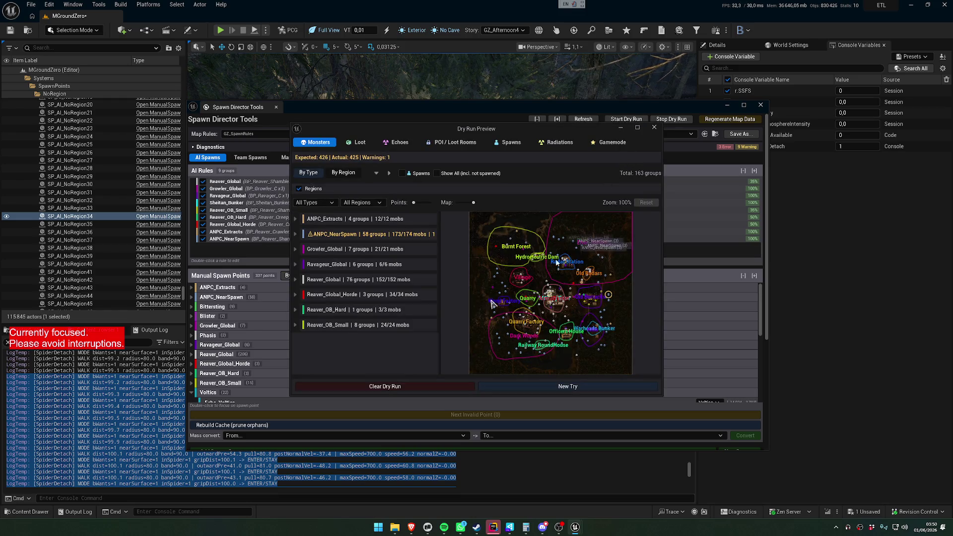
- Zoom the dry-run preview map showing 425 of 426 expected mobs
scroll(576, 281, up, 5)
mouse_move(566, 268)
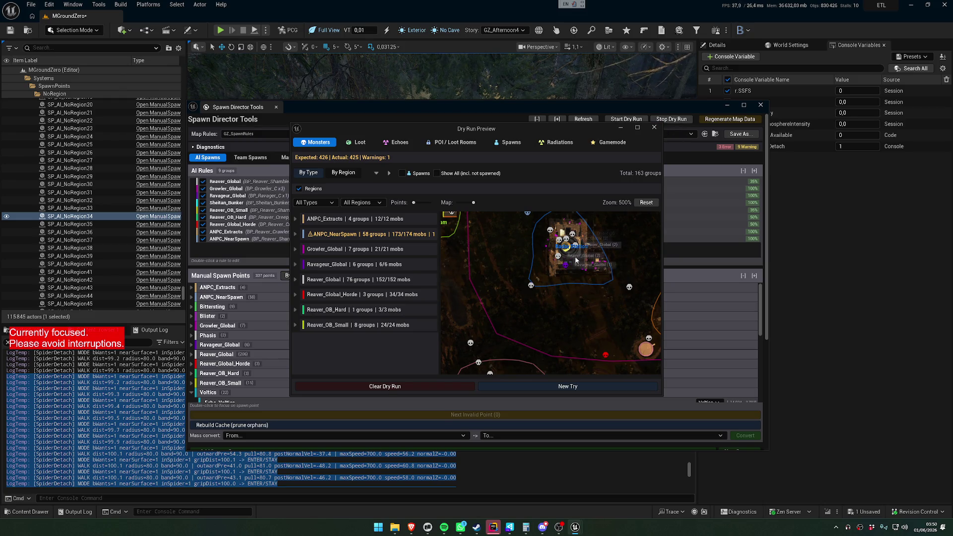
scroll(545, 301, down, 1)
scroll(545, 301, down, 10)
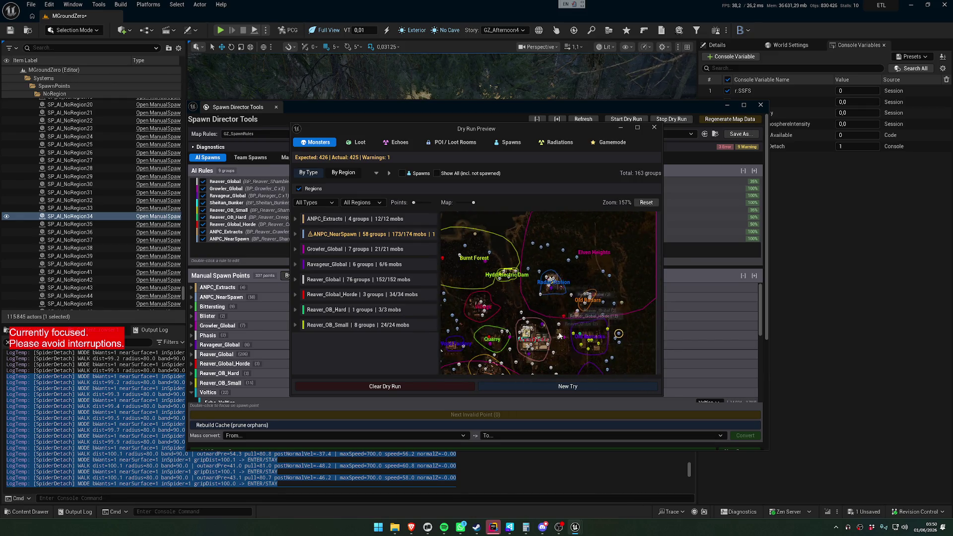
- Minimize the spawn director tools and switch to Claude Code
click(731, 107)
click(727, 105)
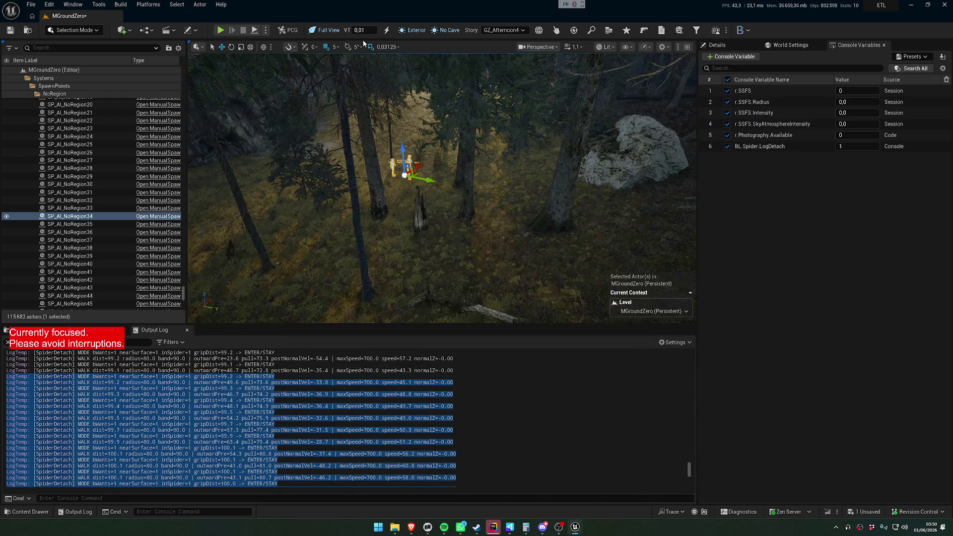
click(267, 30)
click(267, 30)
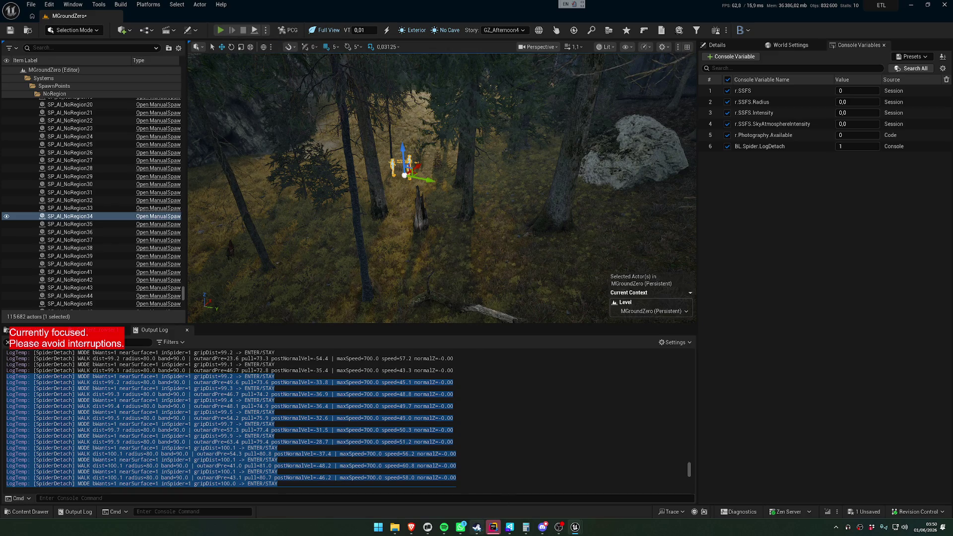
click(428, 527)
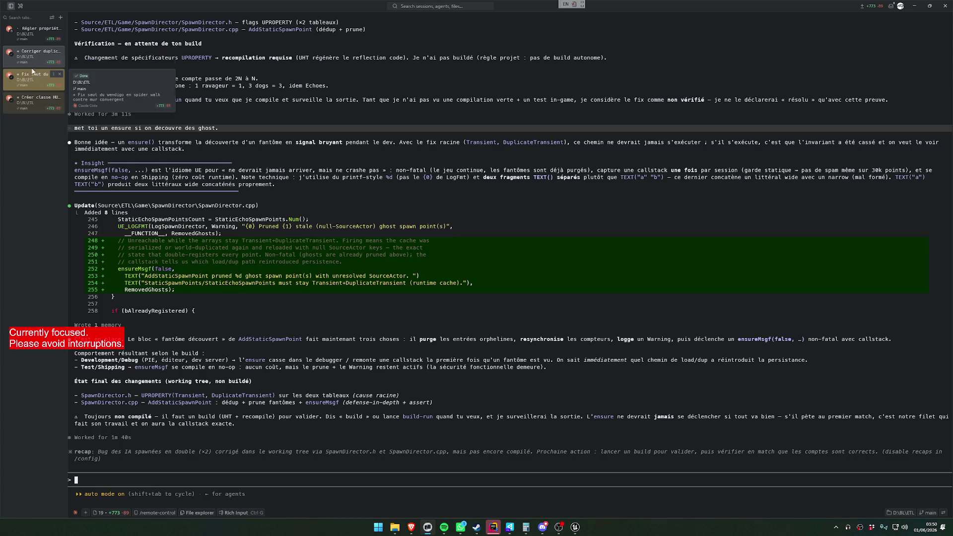
- Switch between the spawn duplication and Wendigo leap sessions, ending on the Wendigo leap fix summary
click(52, 74)
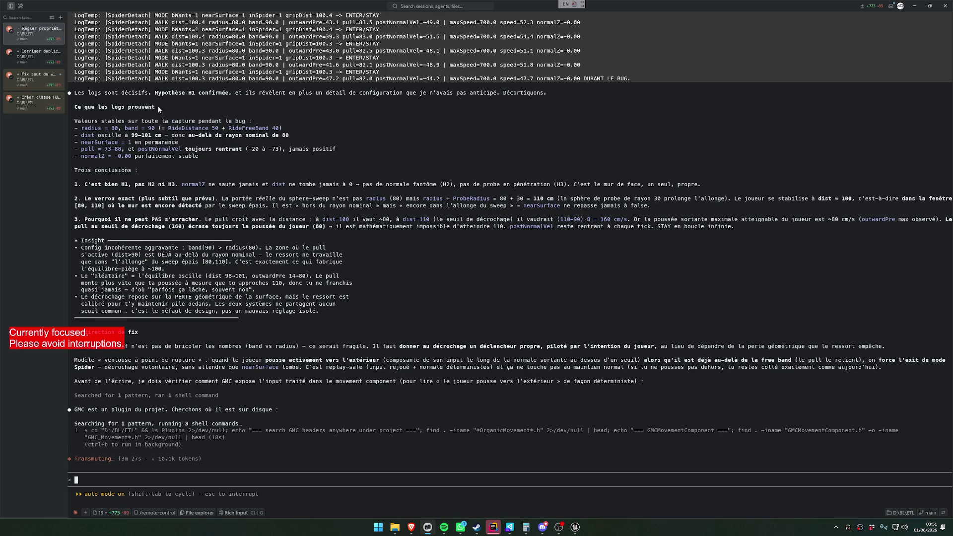
click(28, 60)
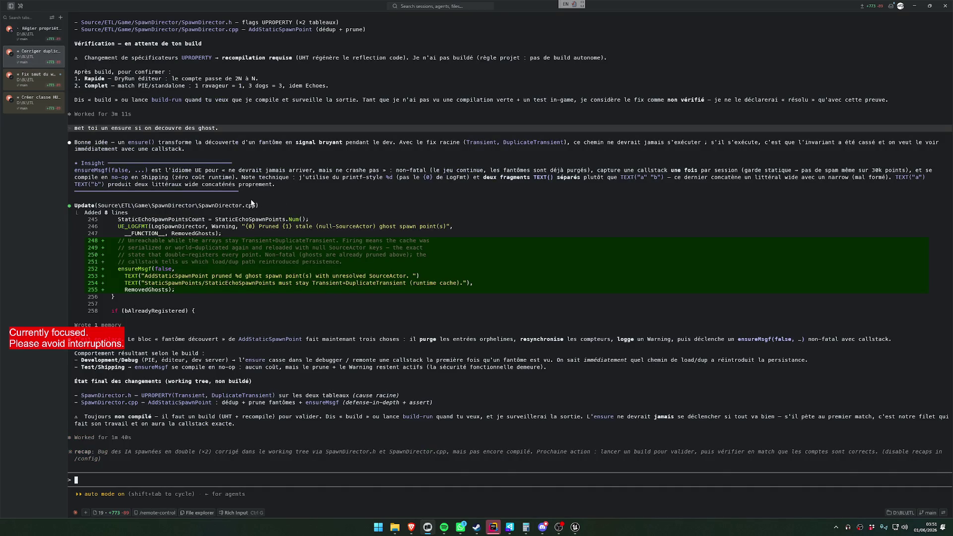
click(38, 77)
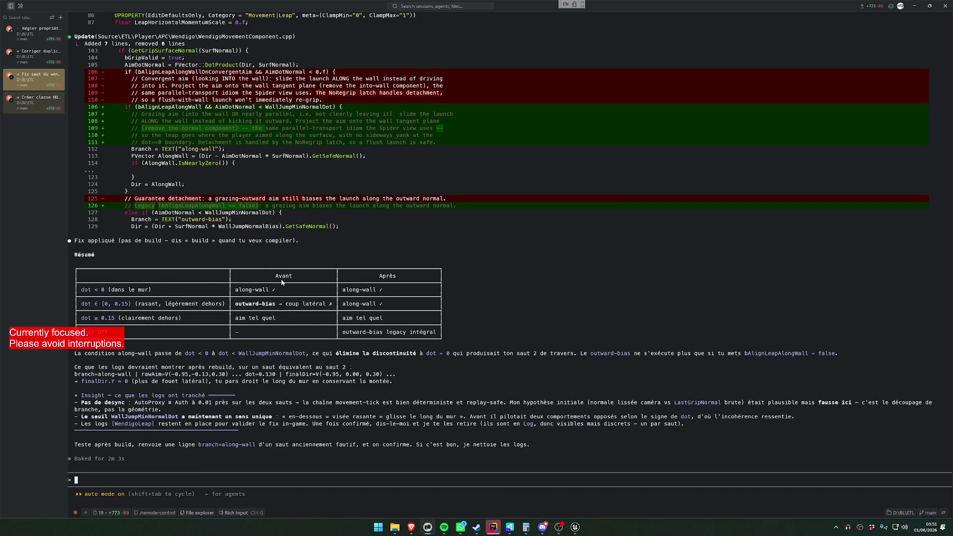
- Check the spider-detach investigation session, then return to the Unreal Editor
mouse_move(576, 528)
click(37, 33)
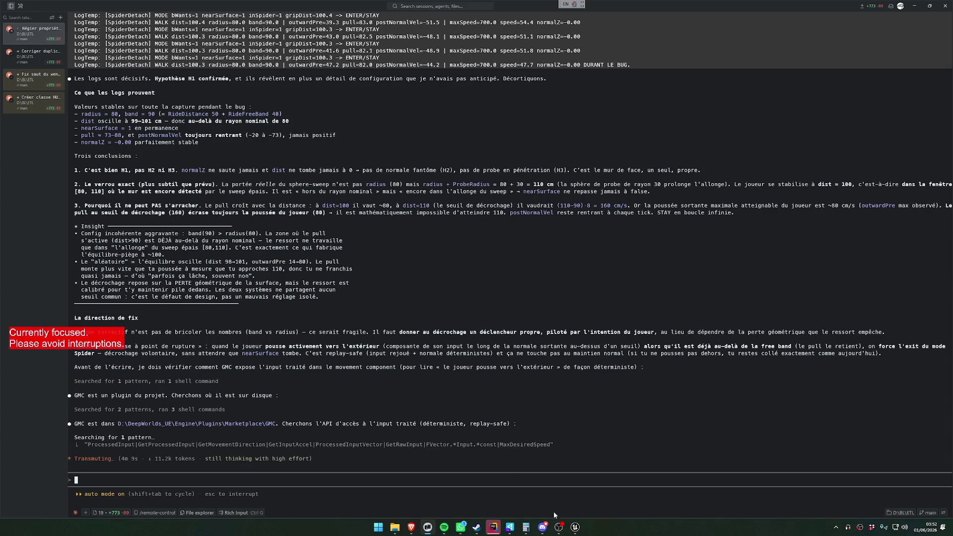
click(498, 480)
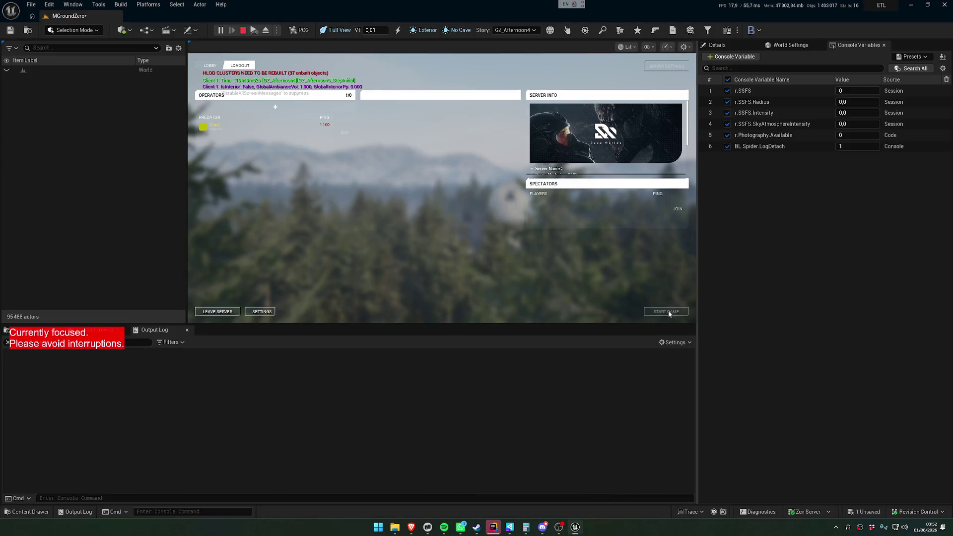
- Start the match, teleport the player to Radar Station, then end the play session with Esc
click(656, 308)
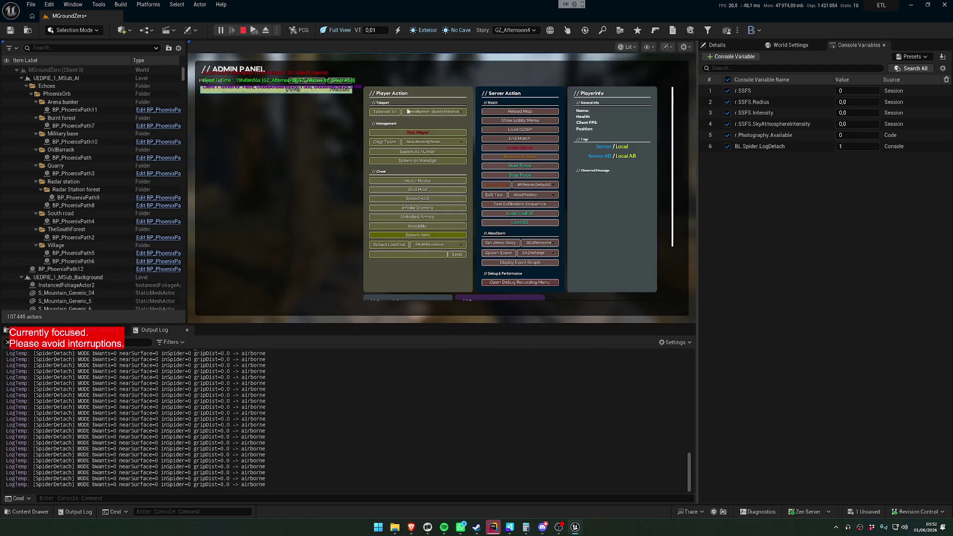
click(421, 112)
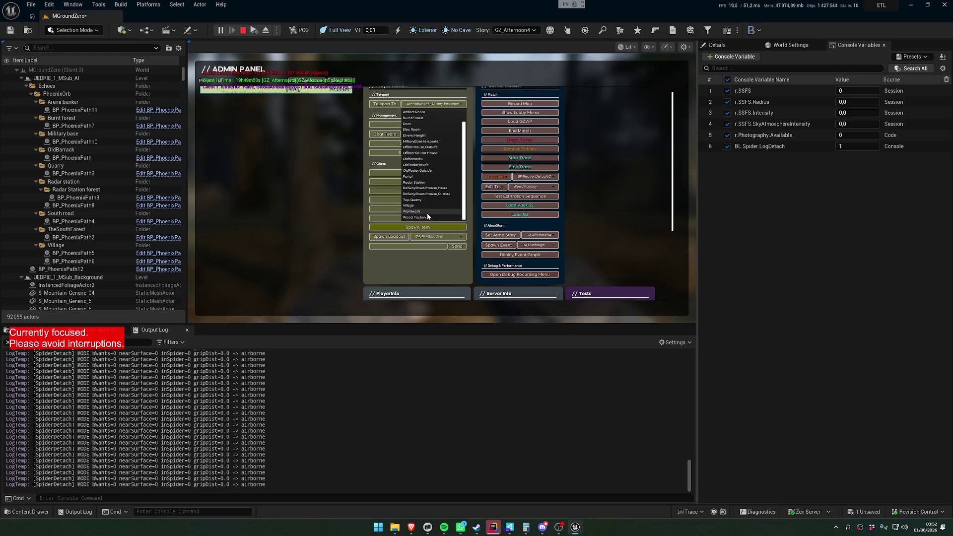
scroll(425, 210, up, 2)
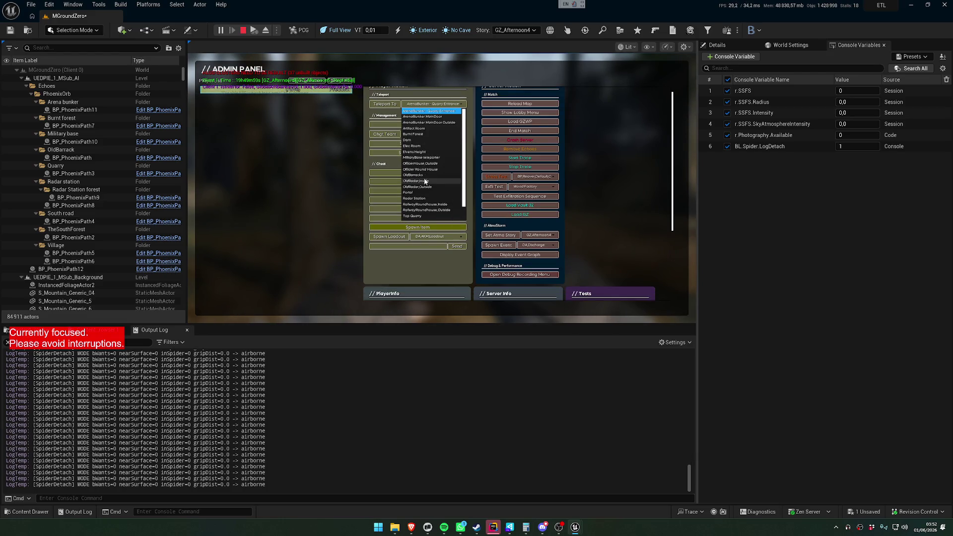
click(418, 198)
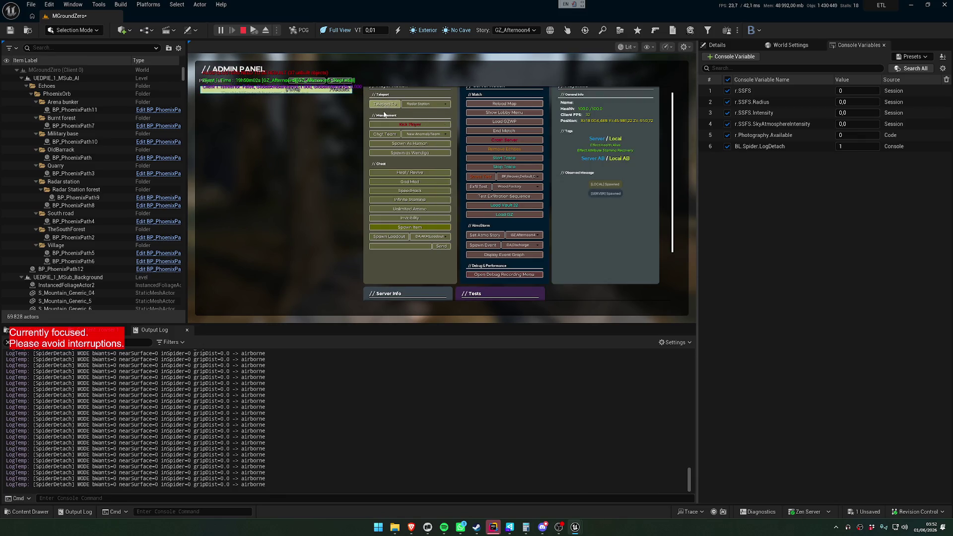
click(385, 104)
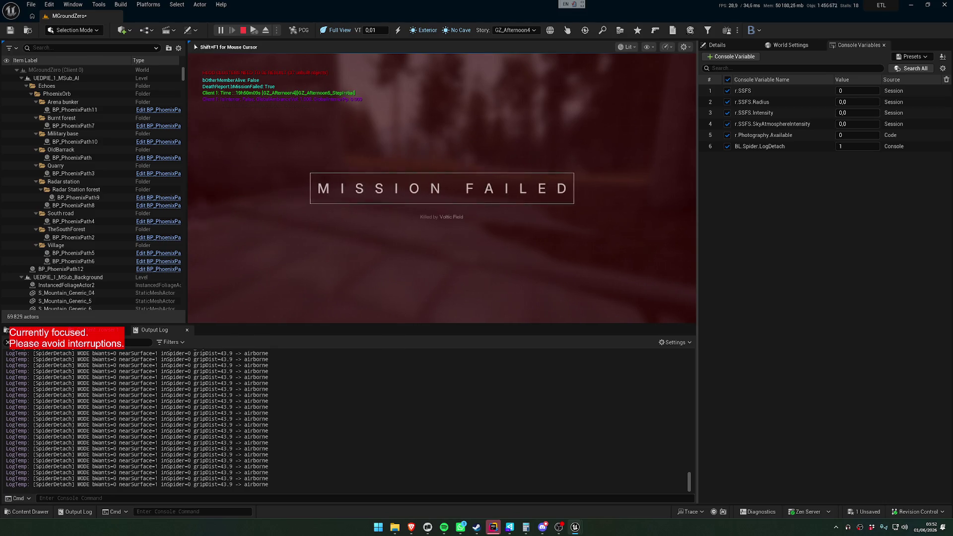
key(super)
key(super)
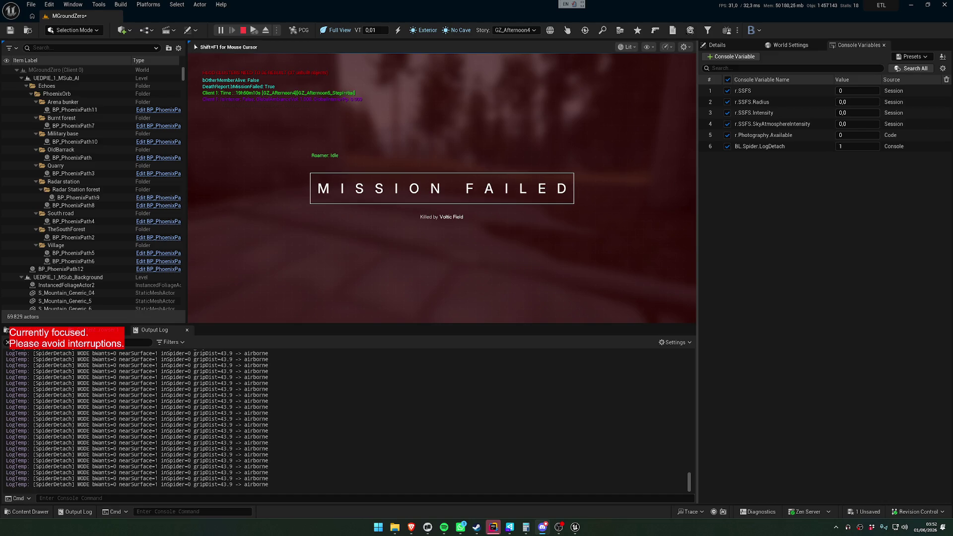
key(Escape)
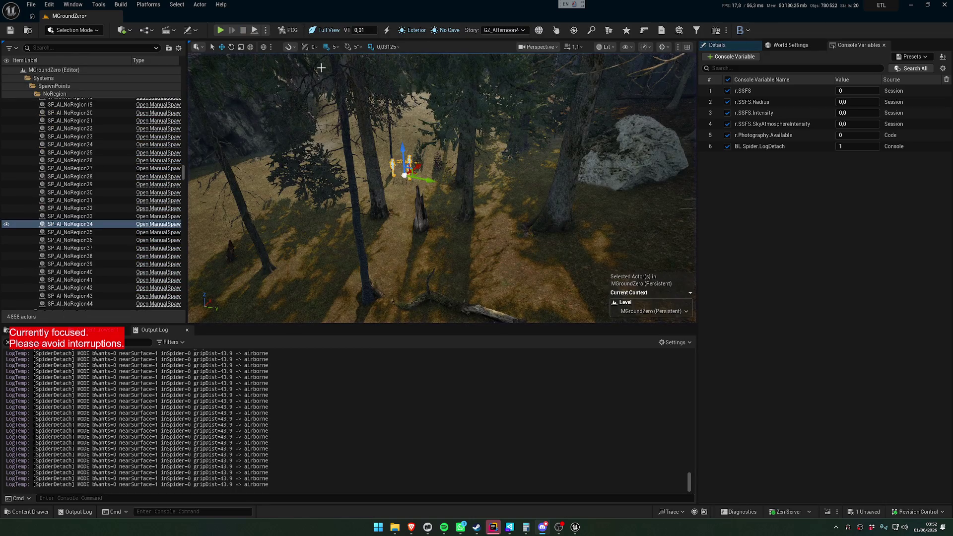
drag(410, 196, 410, 248)
scroll(442, 189, up, 5)
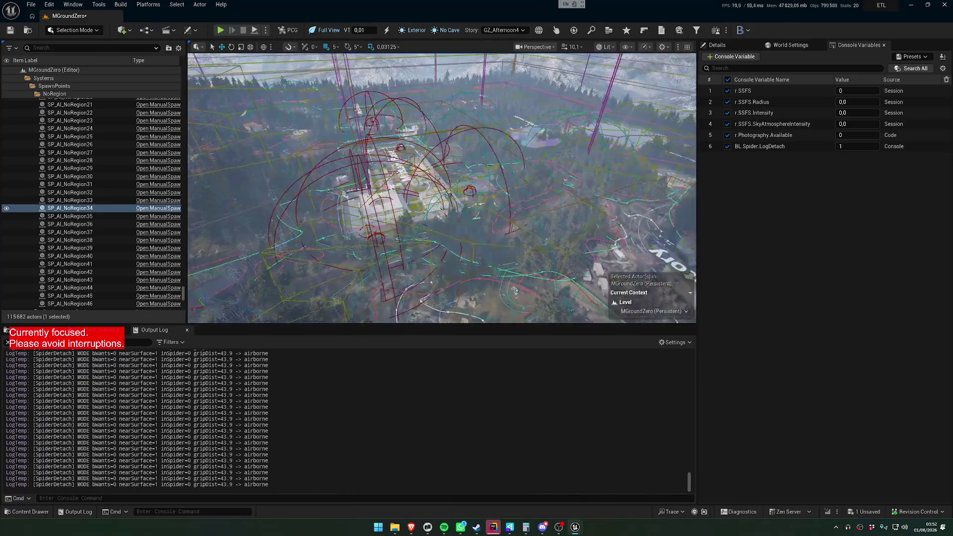
scroll(442, 189, down, 5)
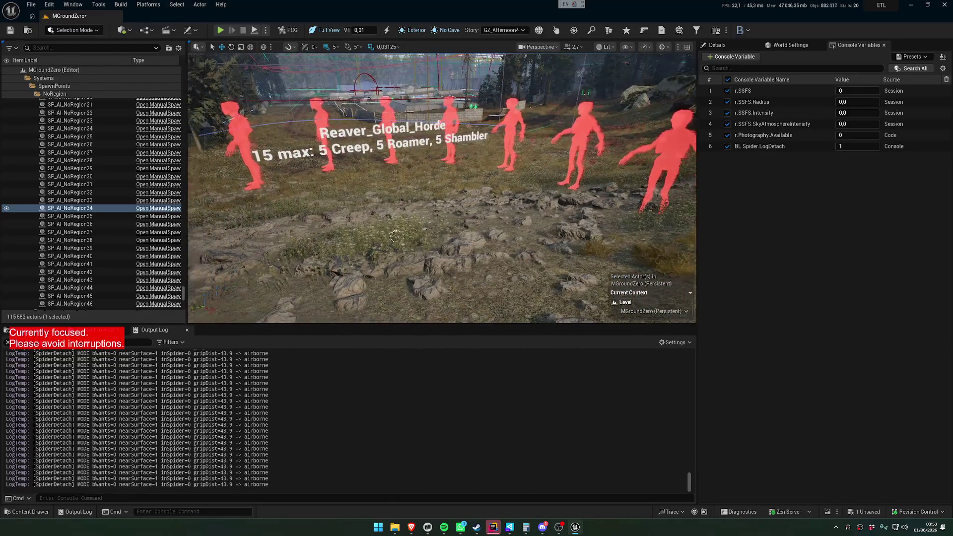
scroll(407, 227, down, 5)
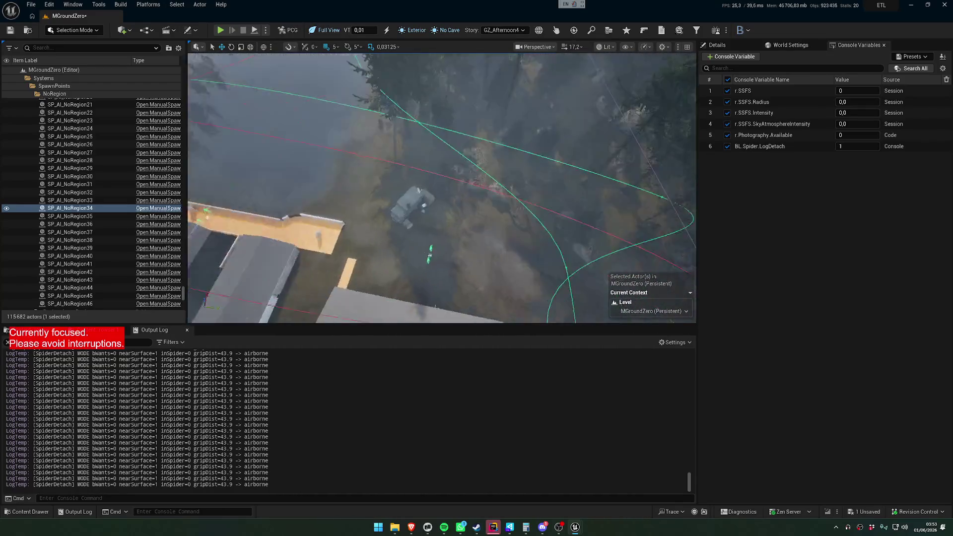
scroll(442, 188, up, 3)
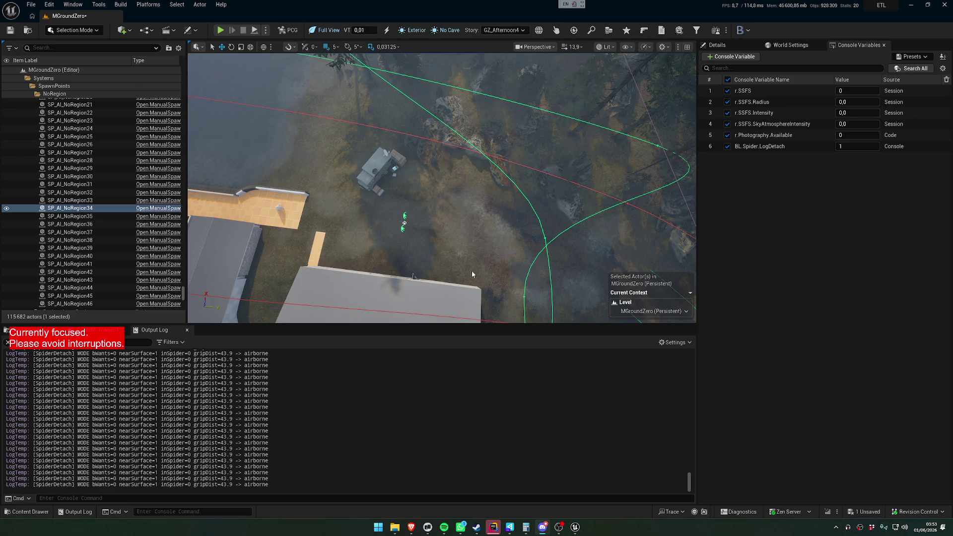
drag(480, 282, 480, 144)
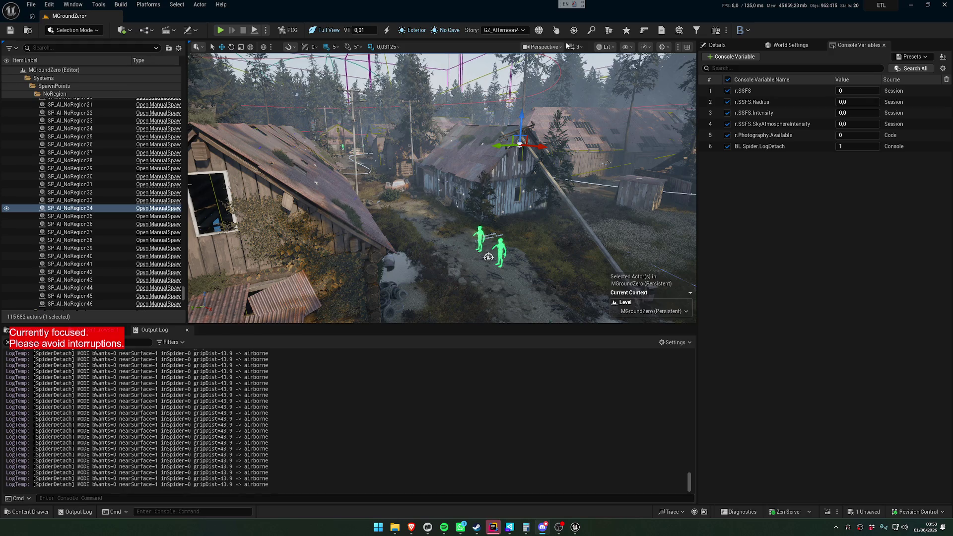
click(574, 30)
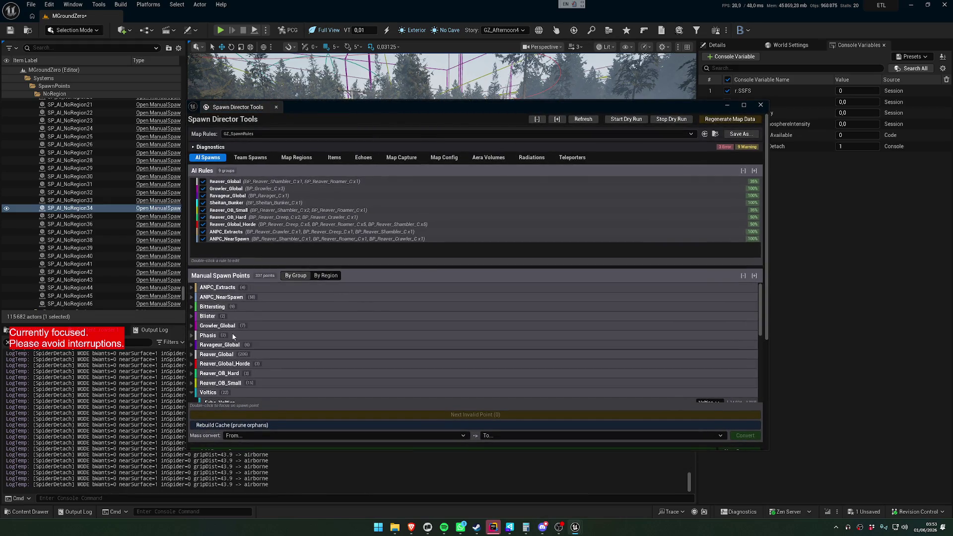
- Expand the Blister and Bittersting groups and focus the view on their first spawn points
click(192, 316)
double_click(225, 328)
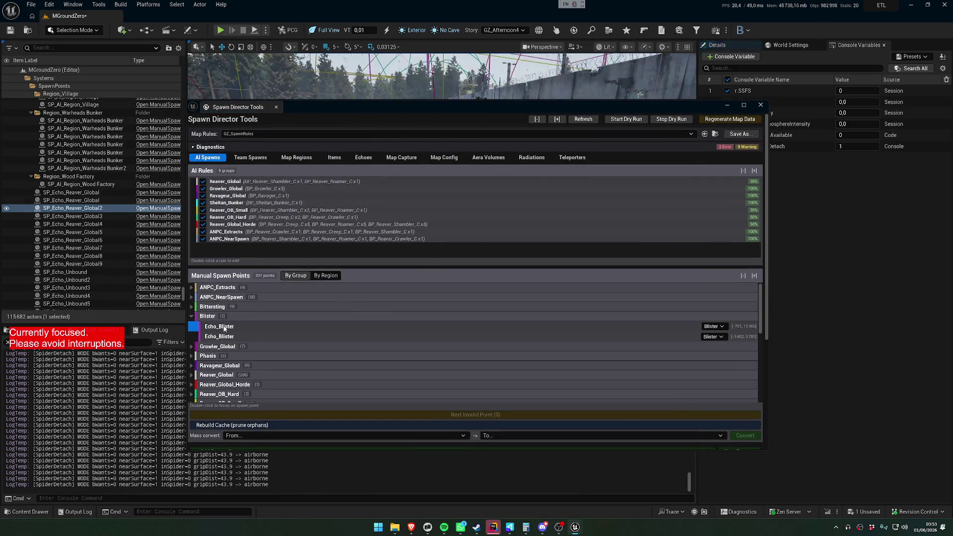
click(212, 307)
double_click(223, 320)
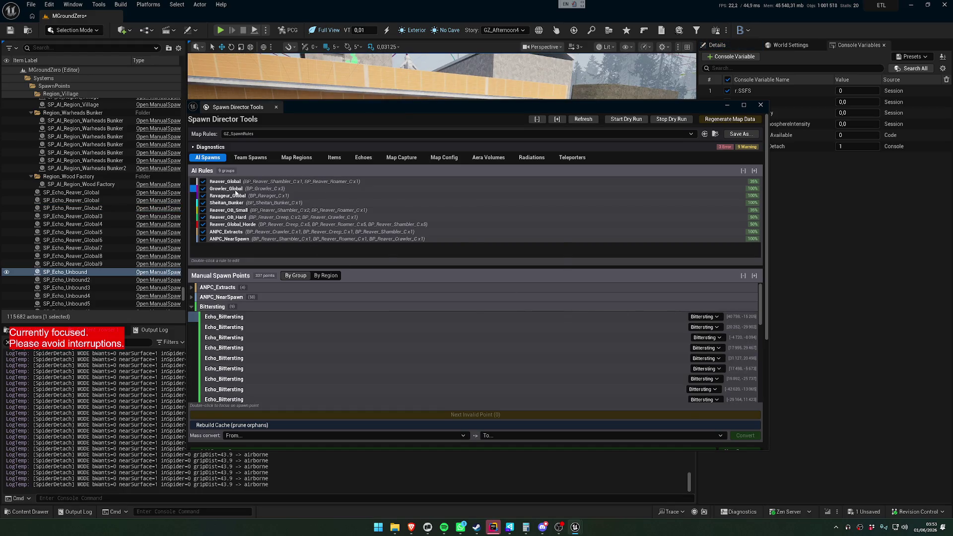
- Open the Growler_Global group settings and screenshot its Use Fixed Point Count row
double_click(229, 189)
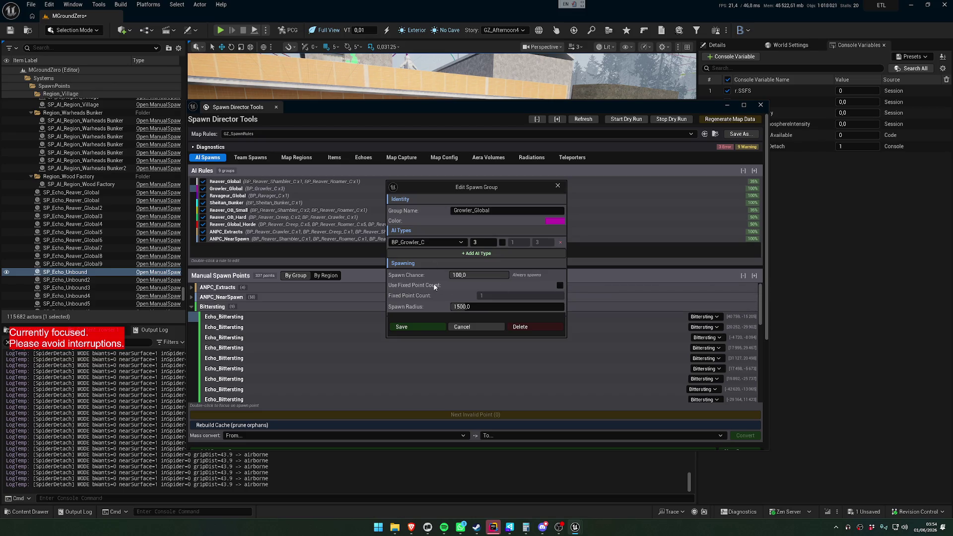
key(super+shift+s)
drag(385, 279, 579, 306)
key(ctrl+c)
- Close the Growler_Global settings without changing the colour or saving anything
click(558, 183)
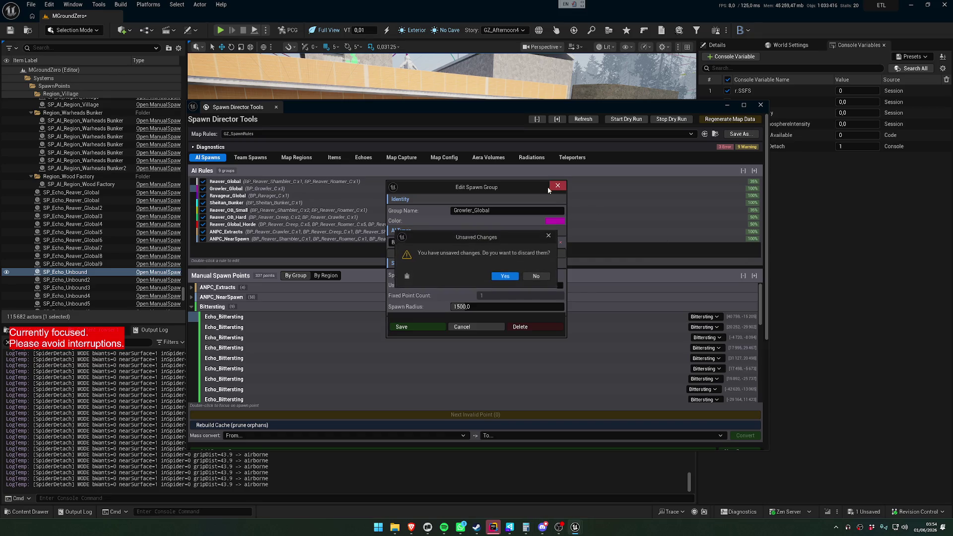
click(540, 278)
click(554, 221)
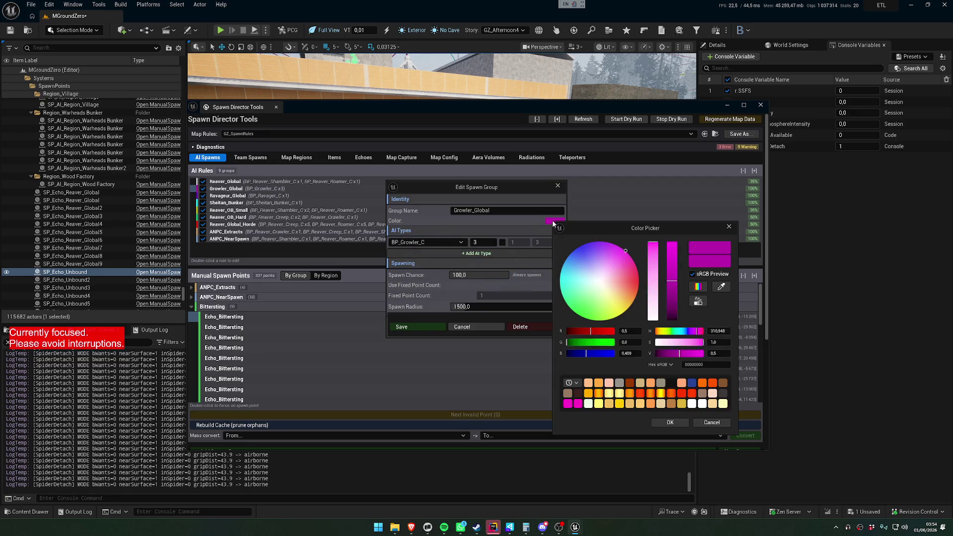
click(717, 422)
click(482, 327)
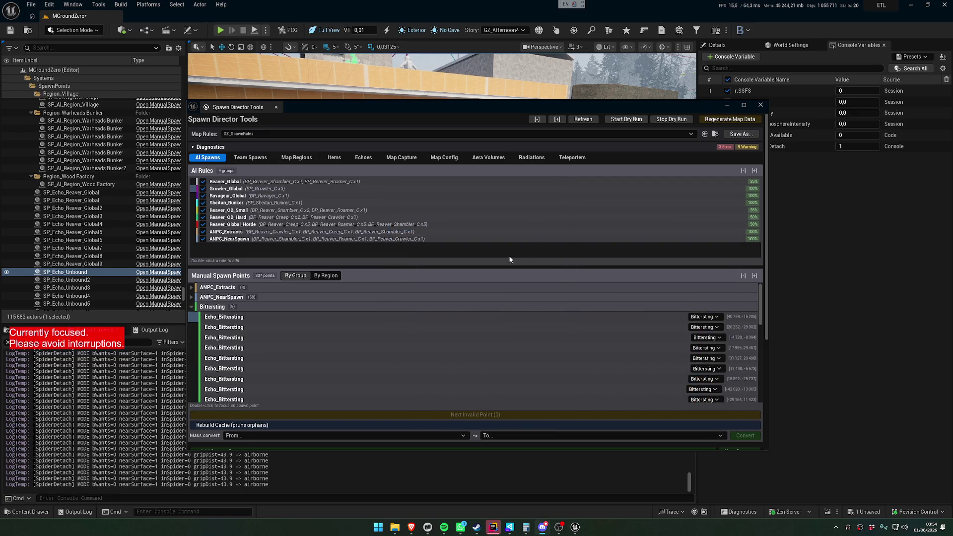
scroll(426, 315, down, 3)
scroll(426, 320, up, 4)
- Close the Spawn Director Tools and load M_TestField from Recent Levels, answering the save prompt
click(193, 316)
click(761, 104)
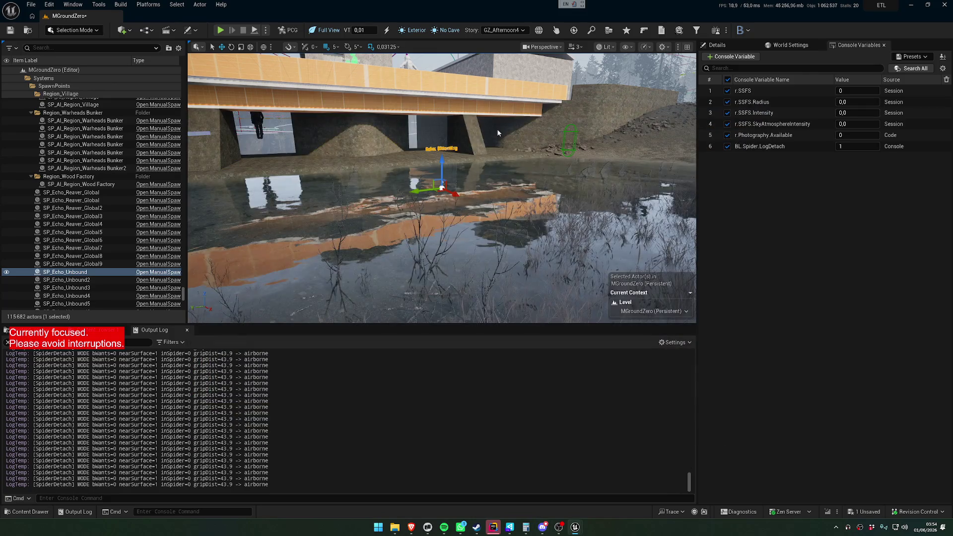
click(30, 5)
mouse_move(80, 61)
click(179, 84)
click(537, 347)
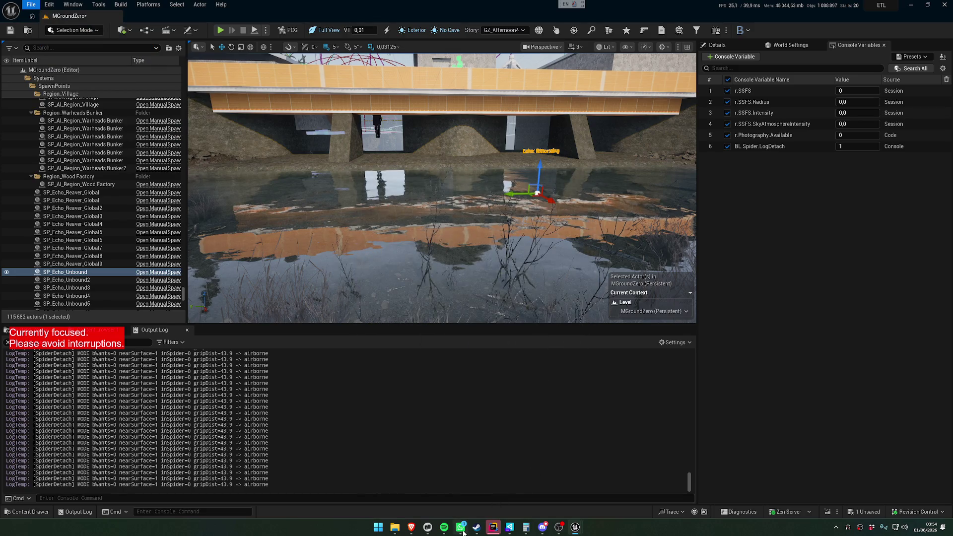
- Check the Unreal Editor and Rider windows, then switch to the Claude Code terminal
mouse_move(510, 527)
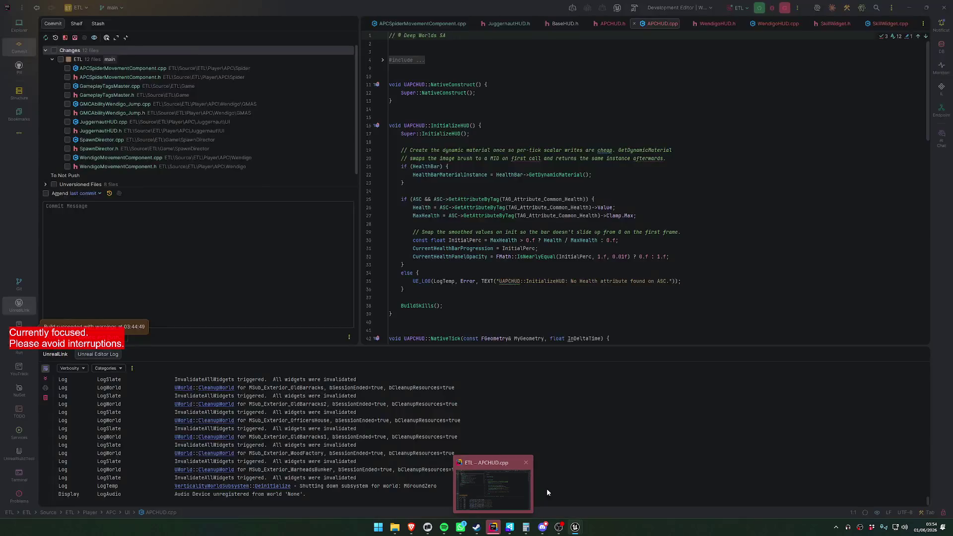
mouse_move(576, 527)
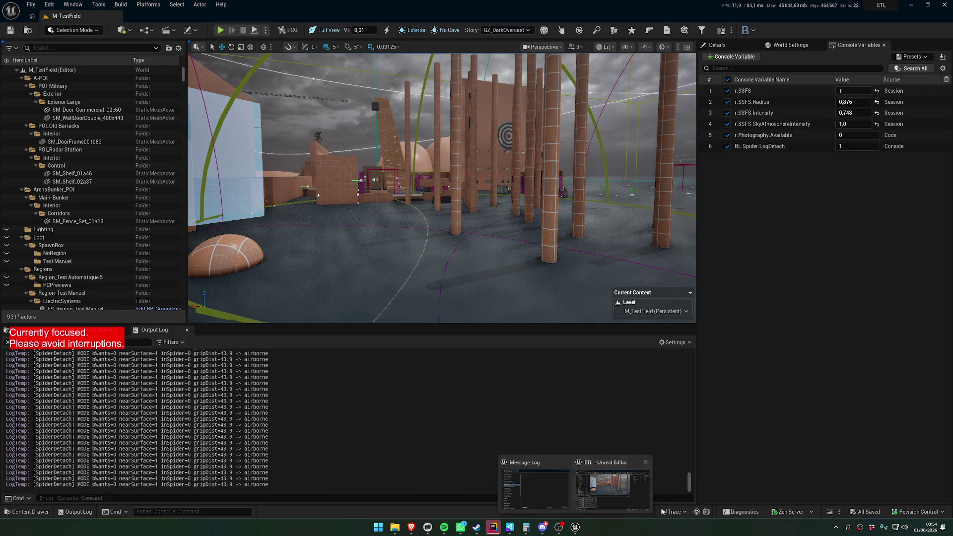
click(613, 493)
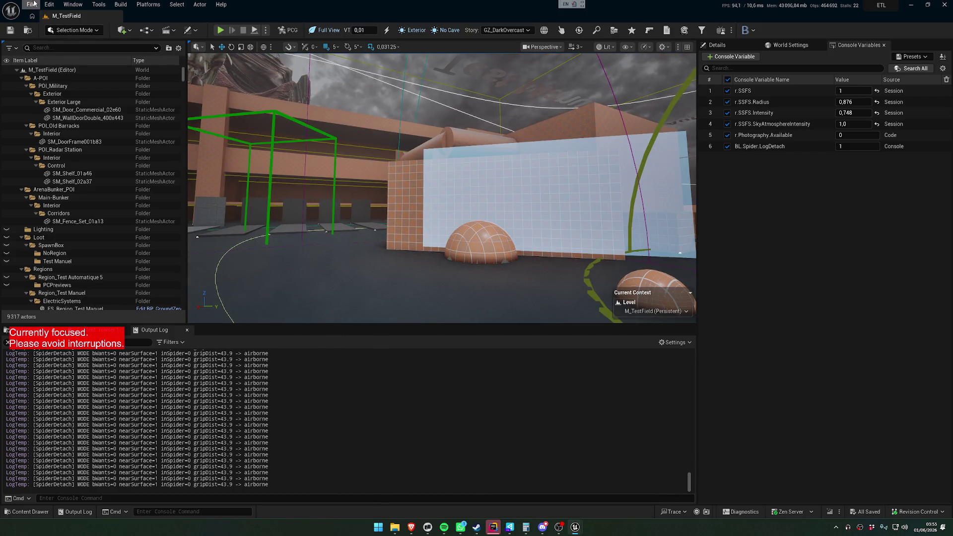
click(31, 4)
mouse_move(77, 62)
click(315, 221)
click(493, 528)
click(559, 529)
click(428, 529)
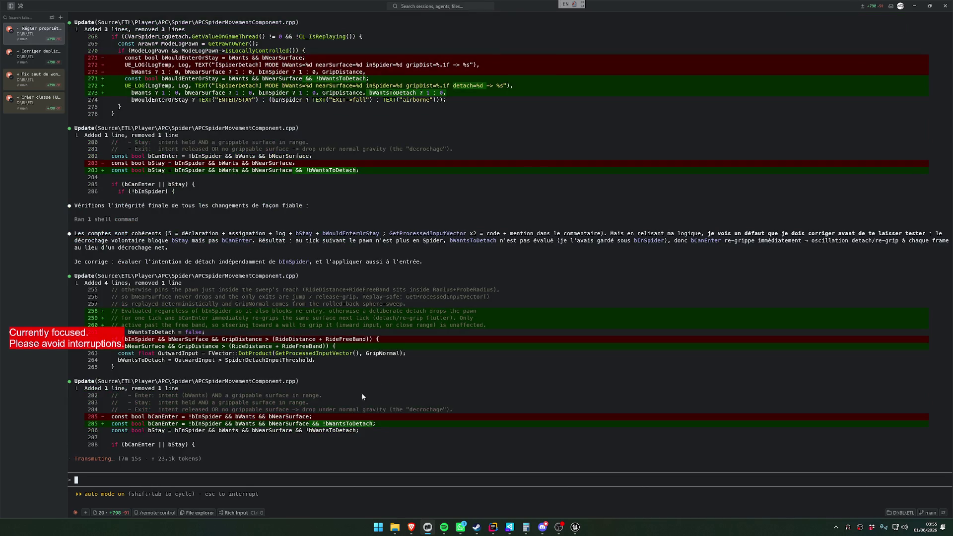
scroll(349, 392, up, 3)
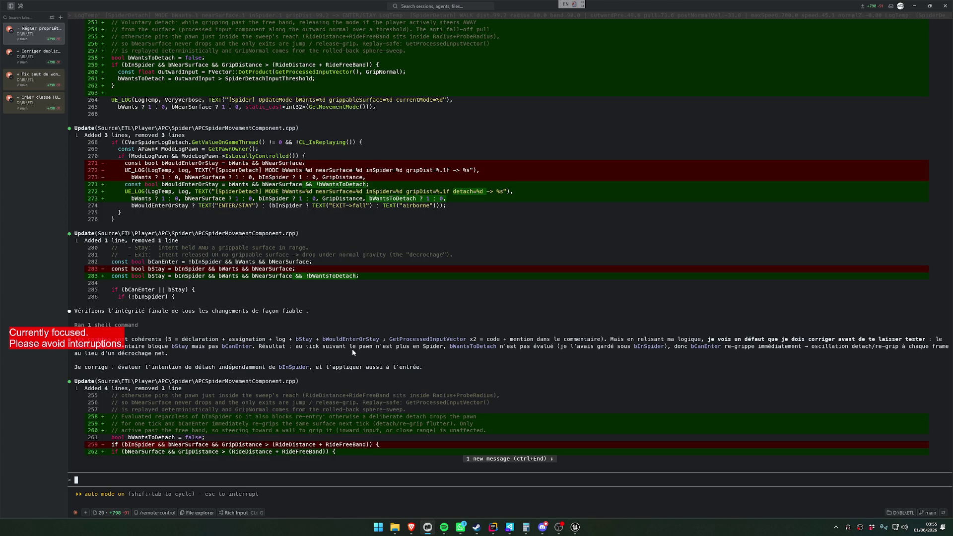
scroll(374, 386, down, 5)
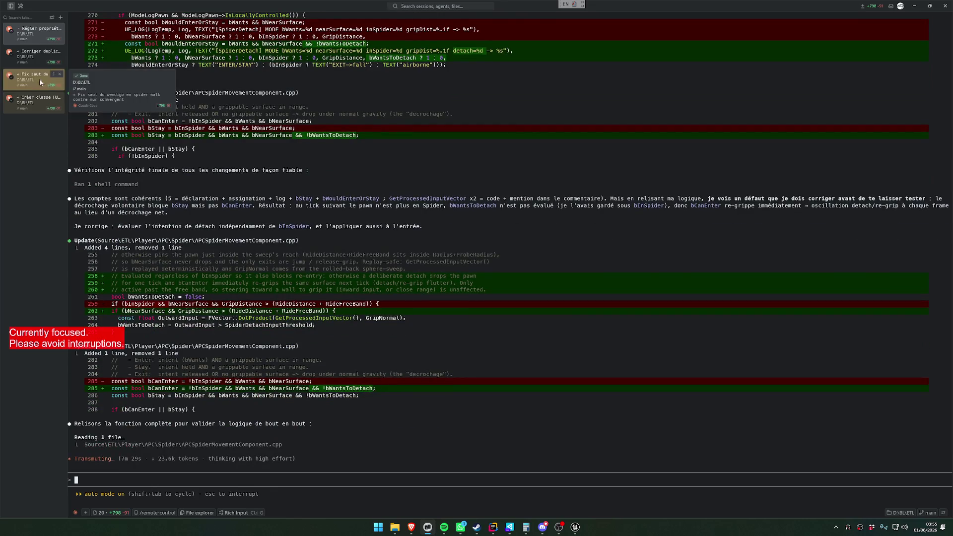
- Read the spawn duplication, Wendigo leap and spider detach summaries, then return to Unreal Editor
click(34, 59)
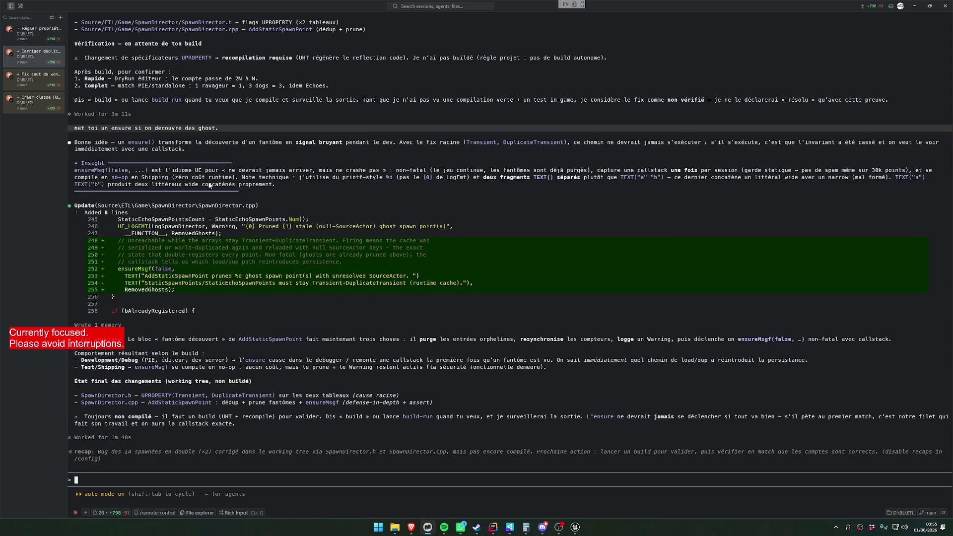
click(34, 78)
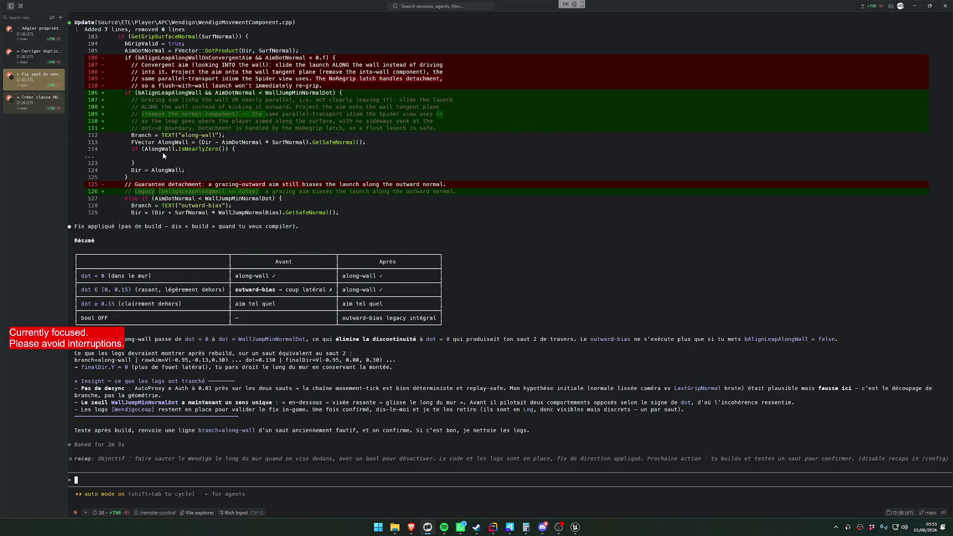
click(33, 31)
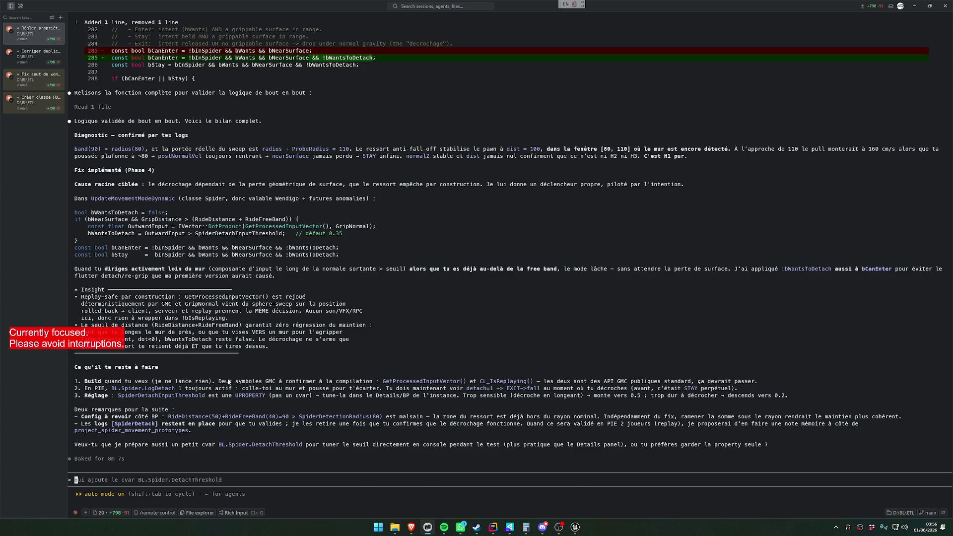
scroll(240, 339, up, 2)
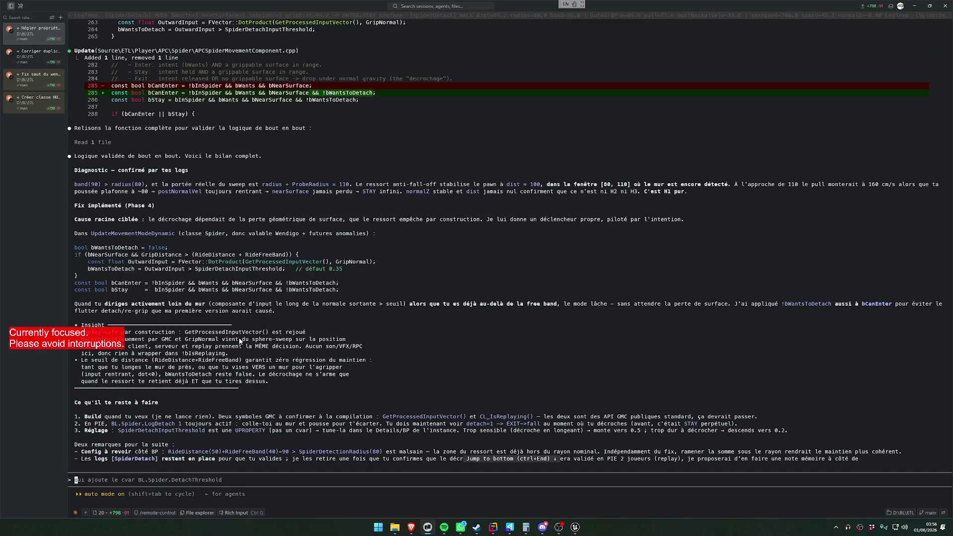
scroll(240, 339, down, 2)
mouse_move(575, 527)
click(606, 503)
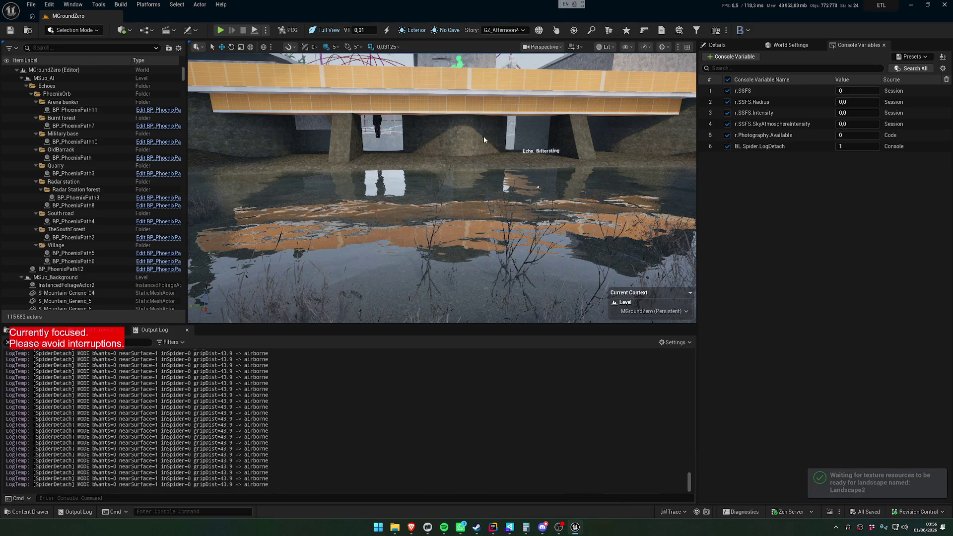
- Rebuild the spawn-point cache with orphan pruning (0 pruned) and close the tools
click(573, 30)
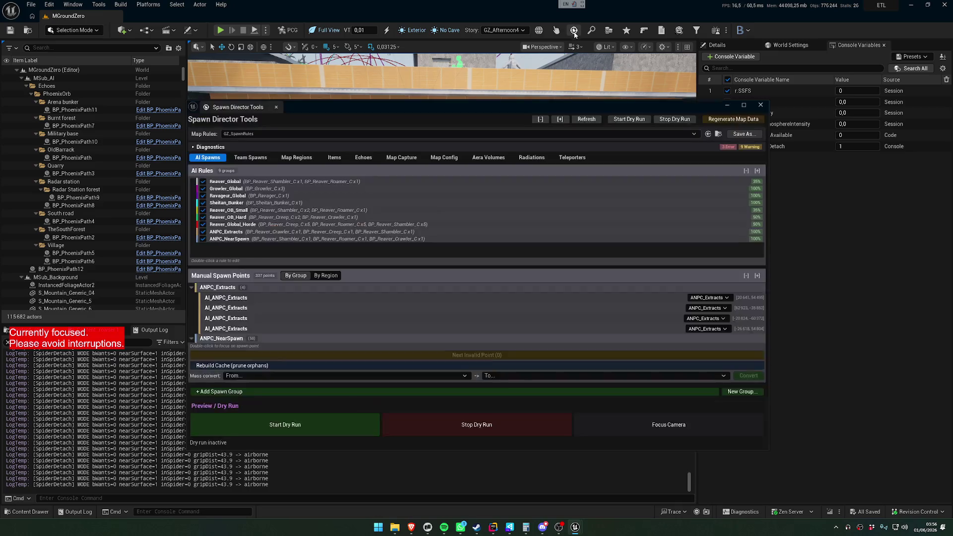
click(283, 426)
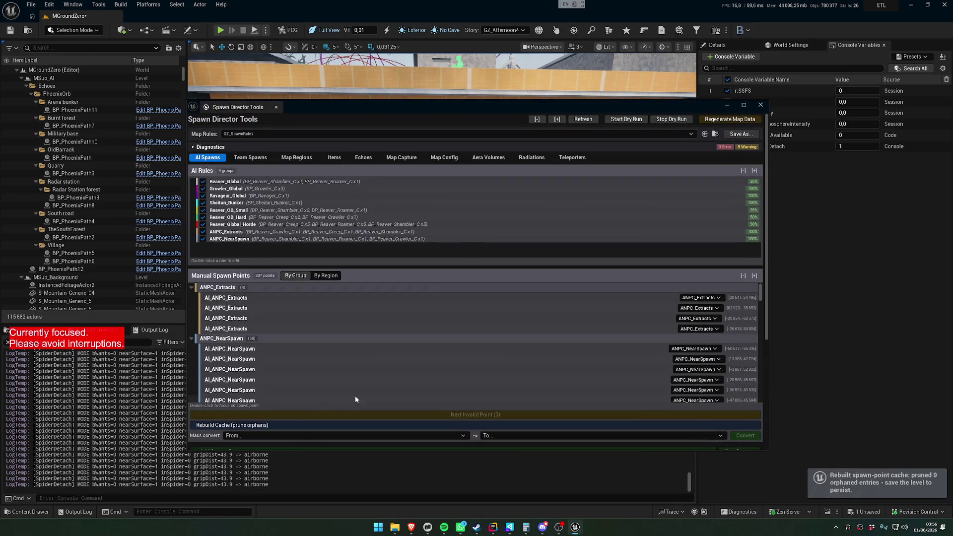
click(761, 105)
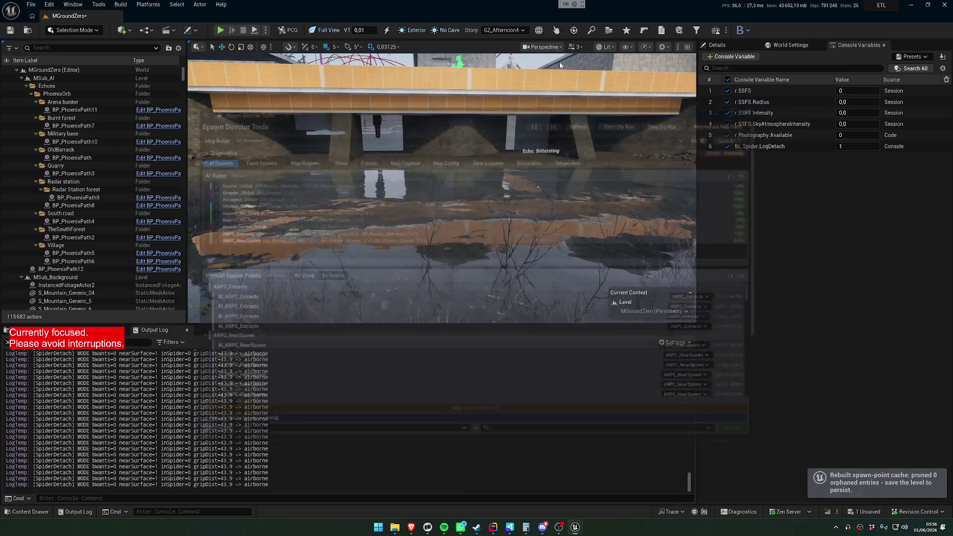
- Start saving the current level from the File menu
click(31, 4)
mouse_move(60, 59)
click(187, 87)
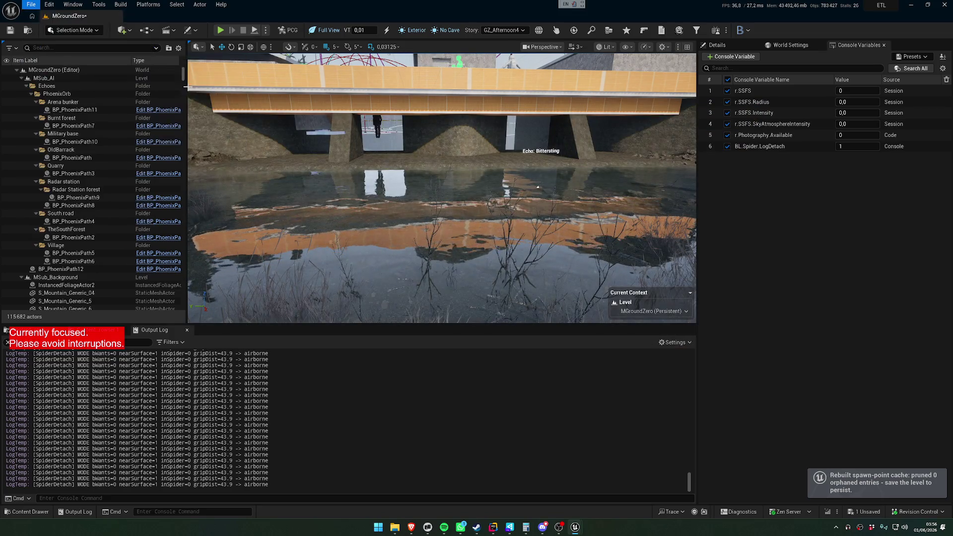
- Confirm saving the MGroundZero map in the Save Content dialog
click(493, 343)
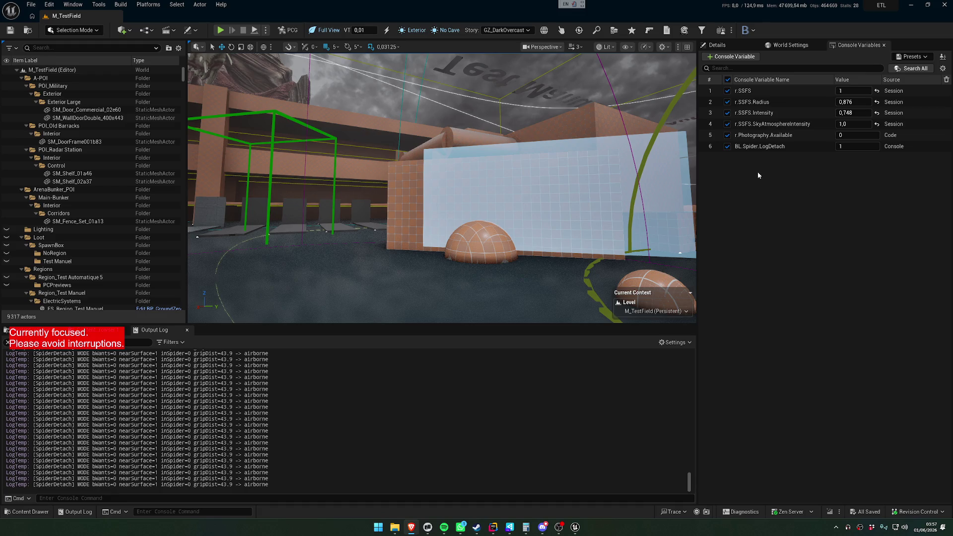
- Fly the camera forward through M_TestField, then switch to Claude Code
drag(641, 180, 621, 169)
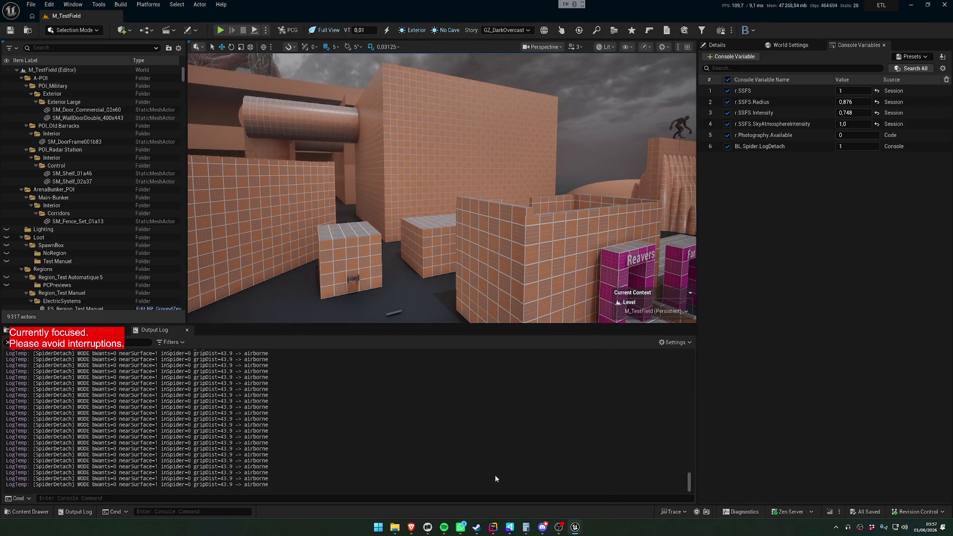
key(alt+Tab)
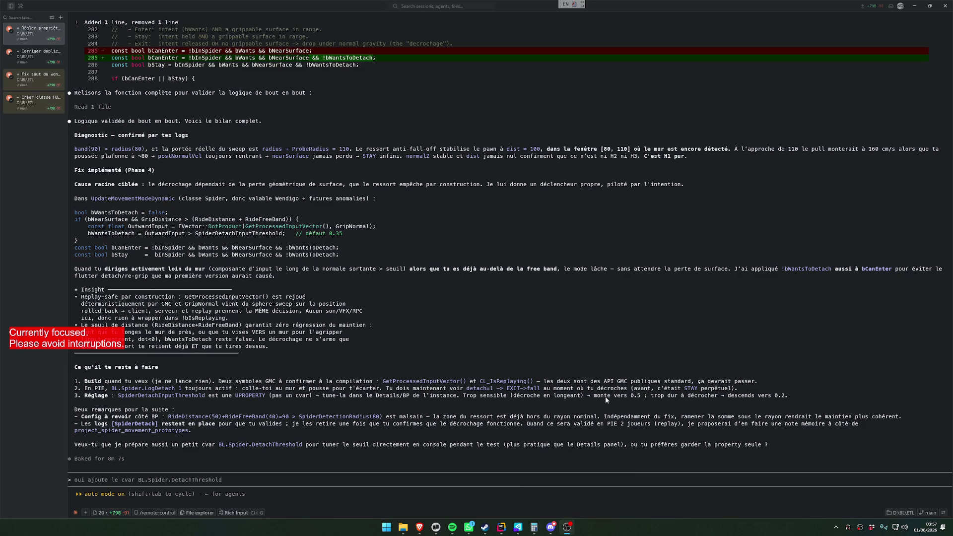
- Bring Rider forward and build the project containing the spider-detach changes with Ctrl+Shift+B
click(502, 527)
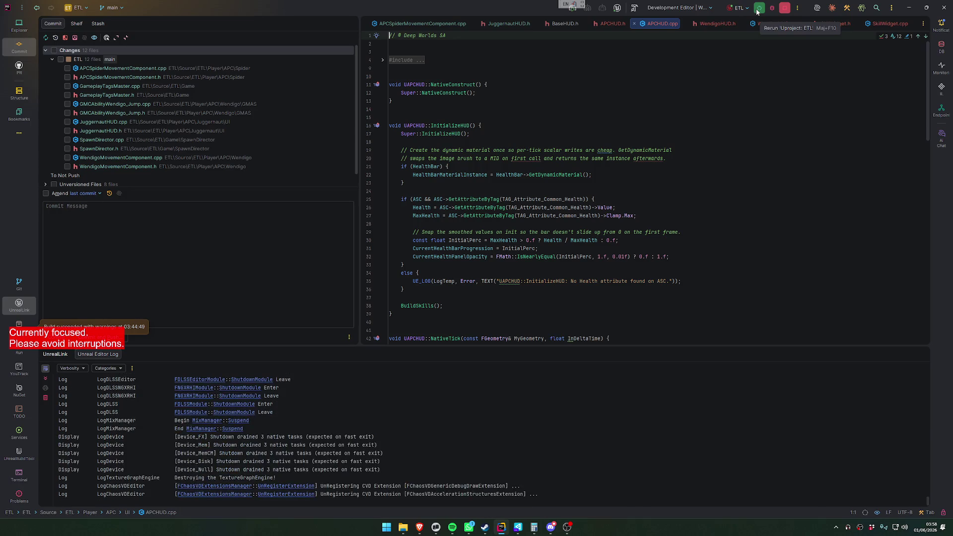
click(435, 529)
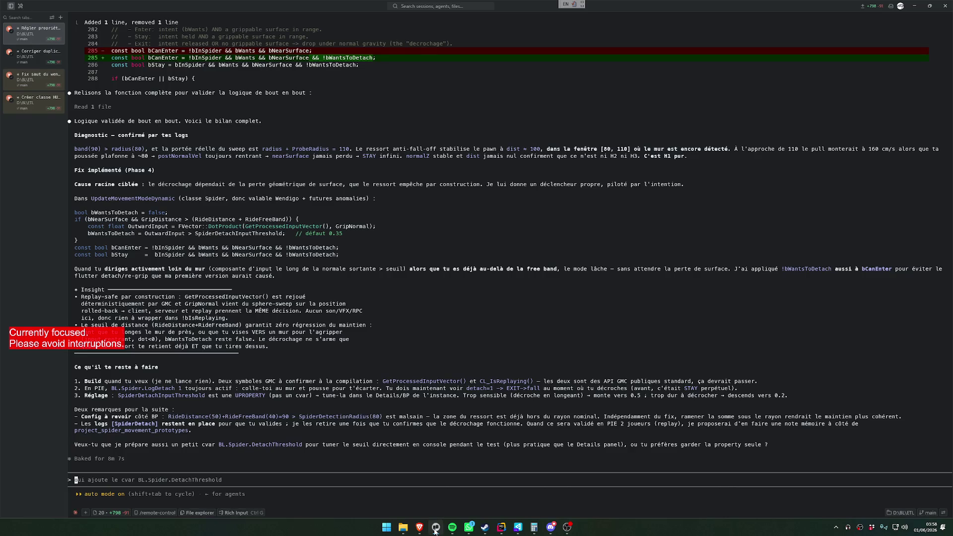
click(436, 530)
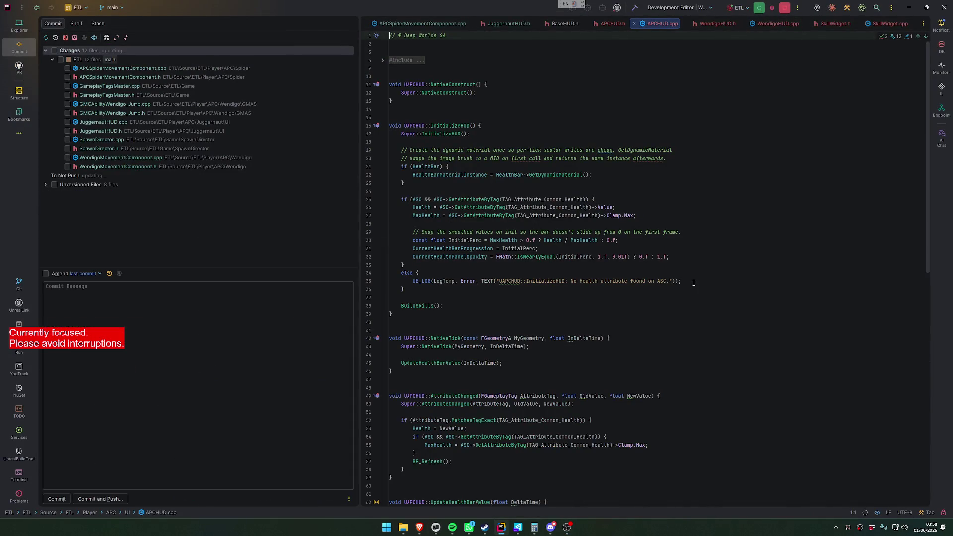
key(ctrl+shift+b)
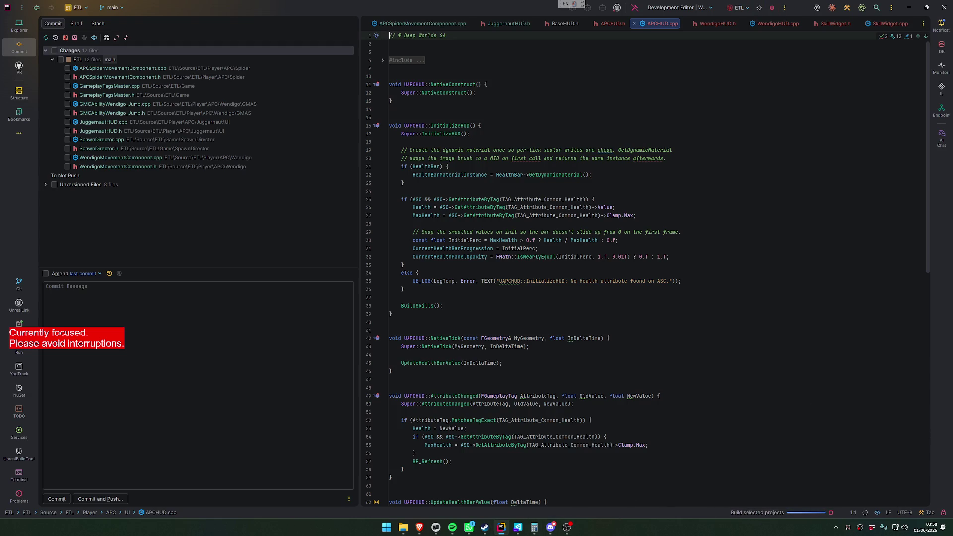
- Let the Rider build finish, then return to Unreal Editor showing the M_TestField level
click(453, 528)
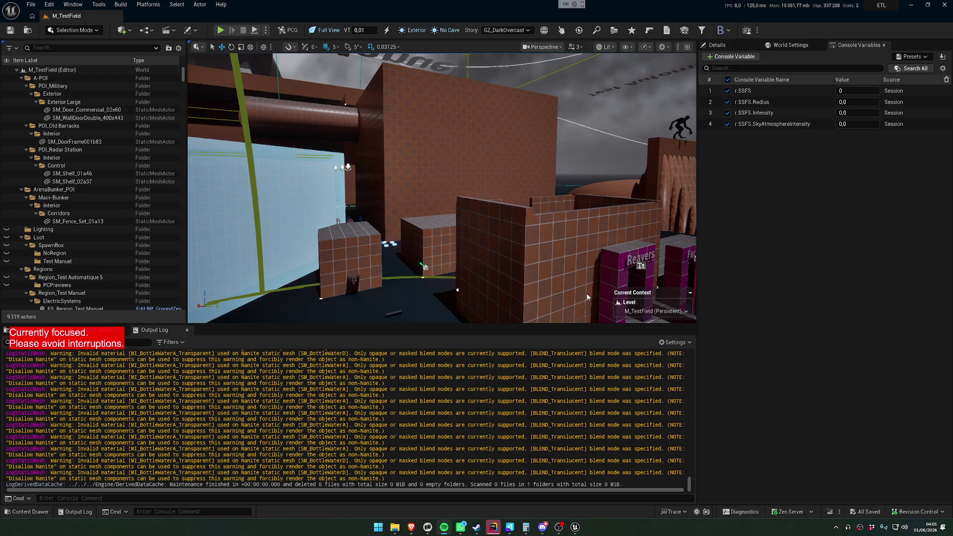
- Select and frame Blockout_Box56, then fly the viewport camera to the nearby walls
click(491, 216)
key(f)
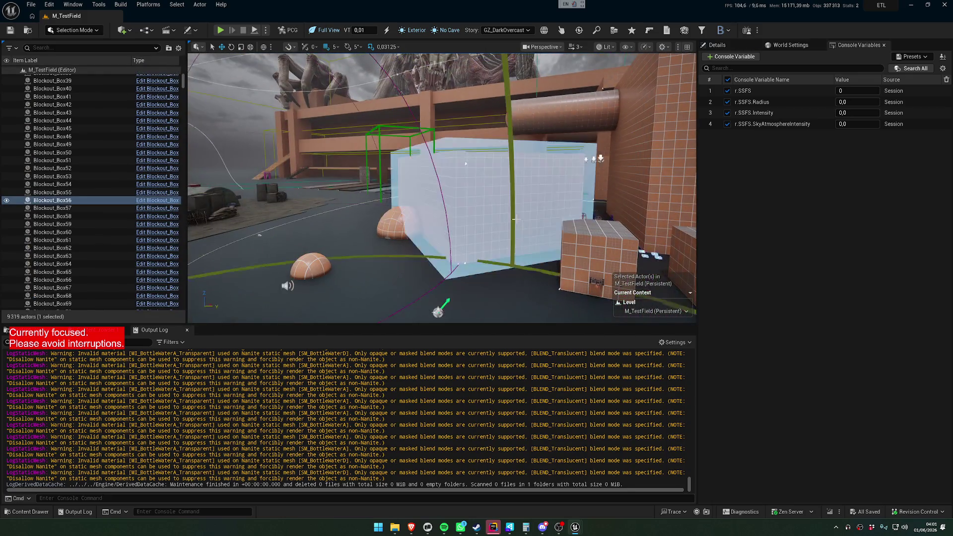
key(w)
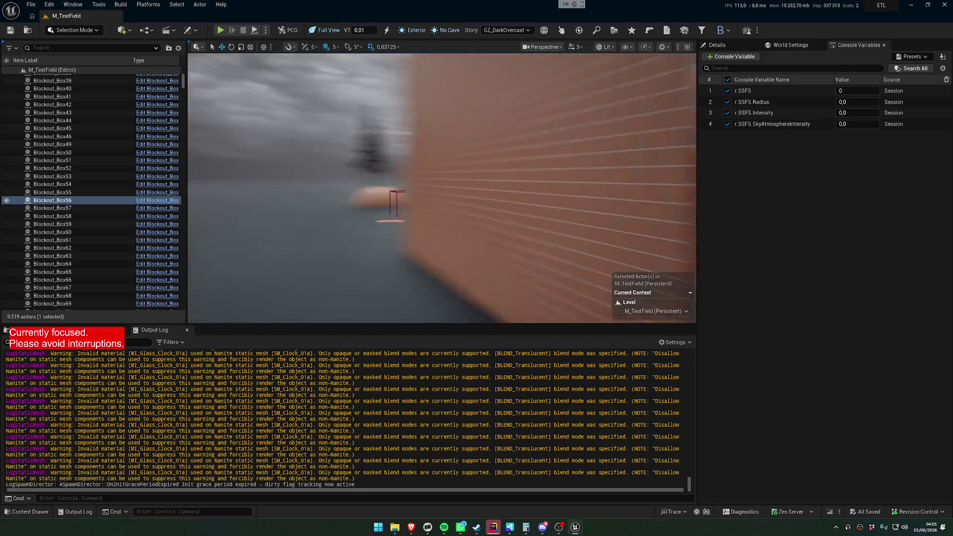
click(266, 31)
- Play M_TestField in the editor and start the game from the lobby to spawn as BP_Wendigo
click(267, 31)
click(220, 31)
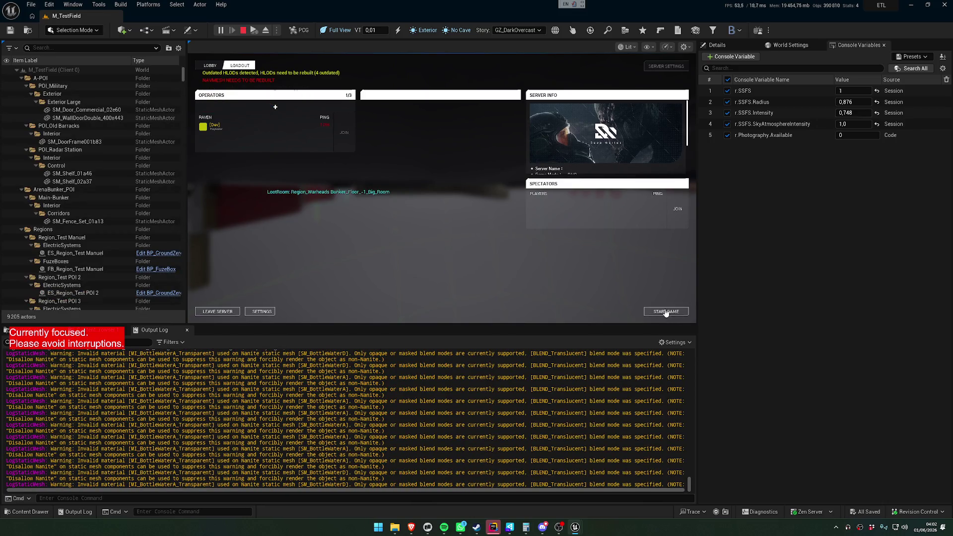
click(665, 313)
key(super)
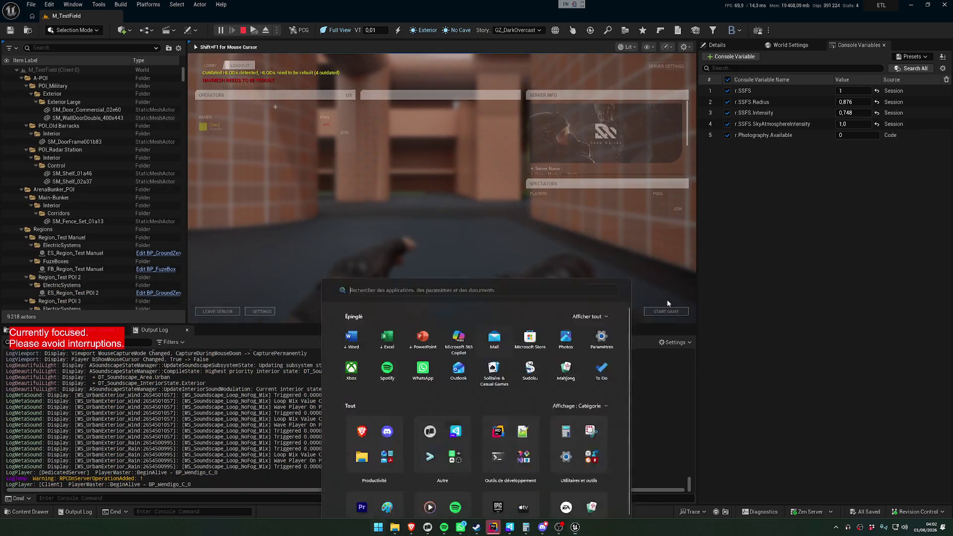
- Climb the brick walls and chain Wendigo leaps between walls and pipes to generate WendigoLeap logs
key(w)
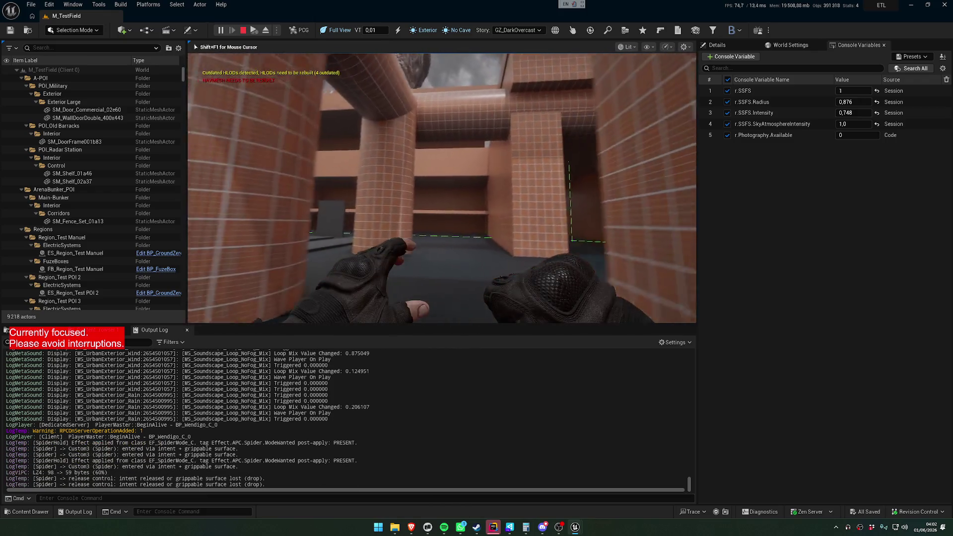
key(w)
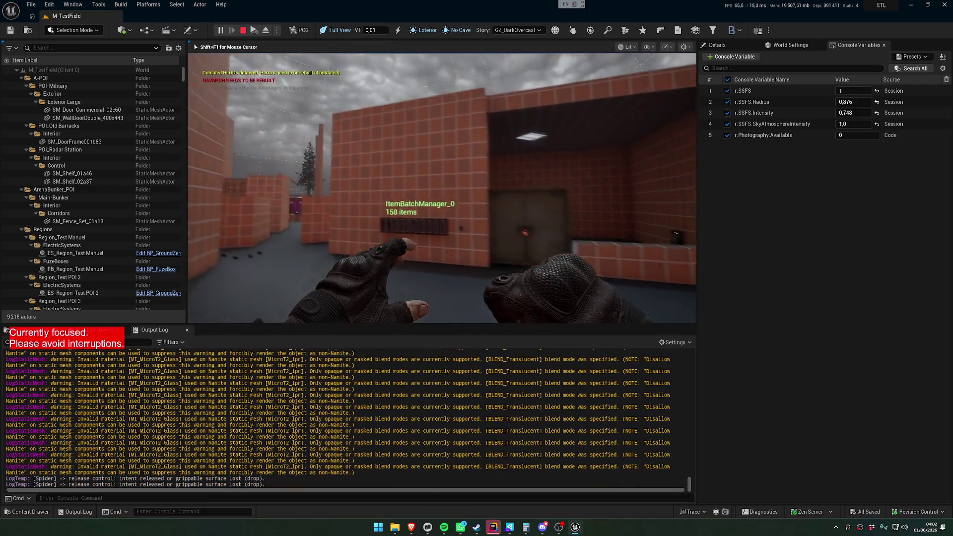
key(w)
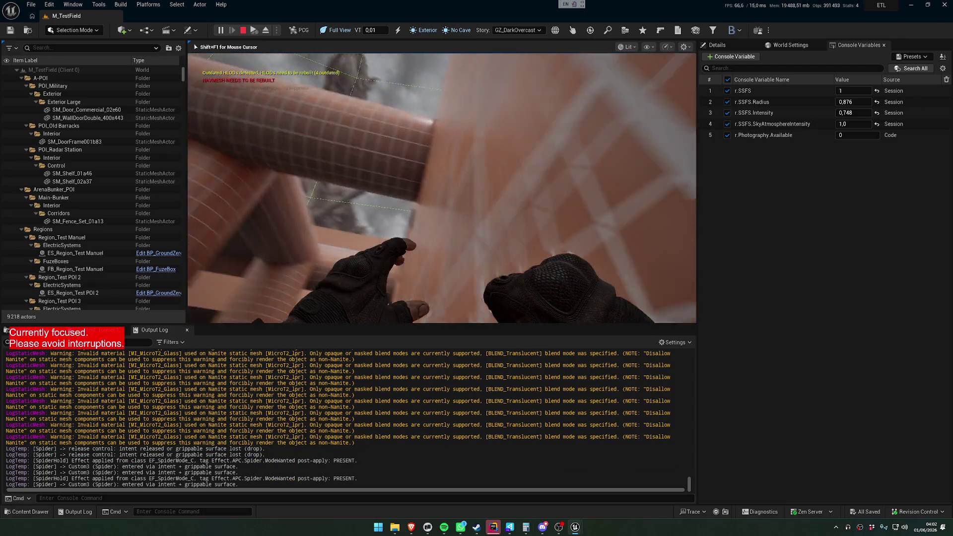
key(w)
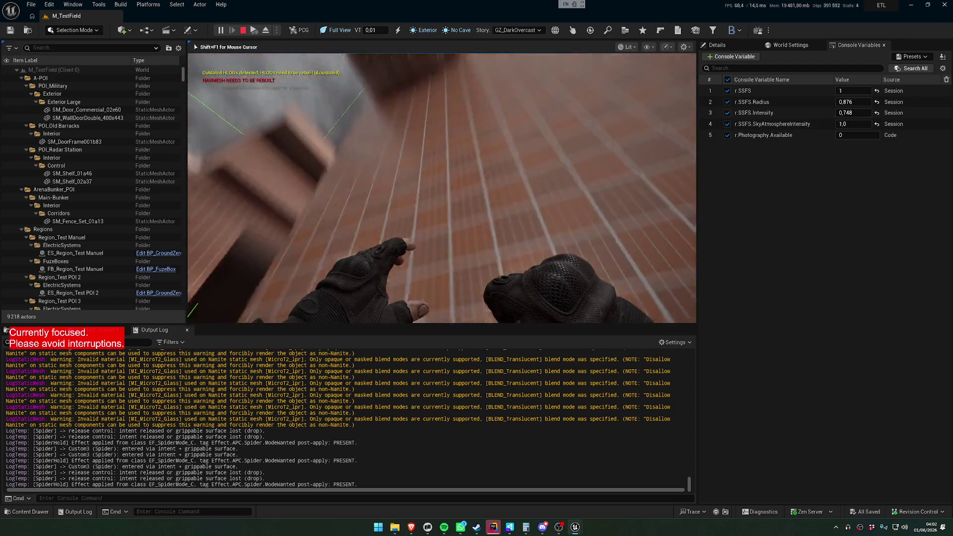
key(w)
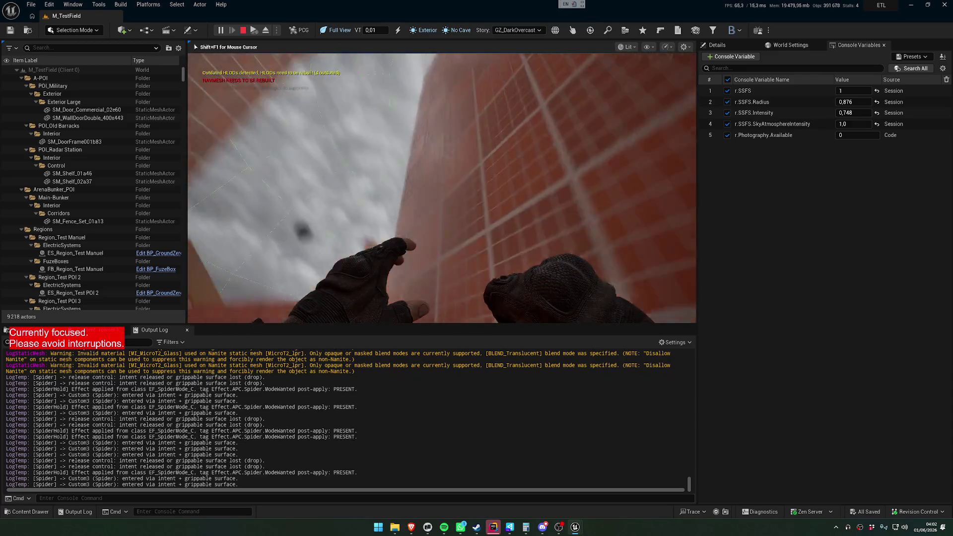
key(w)
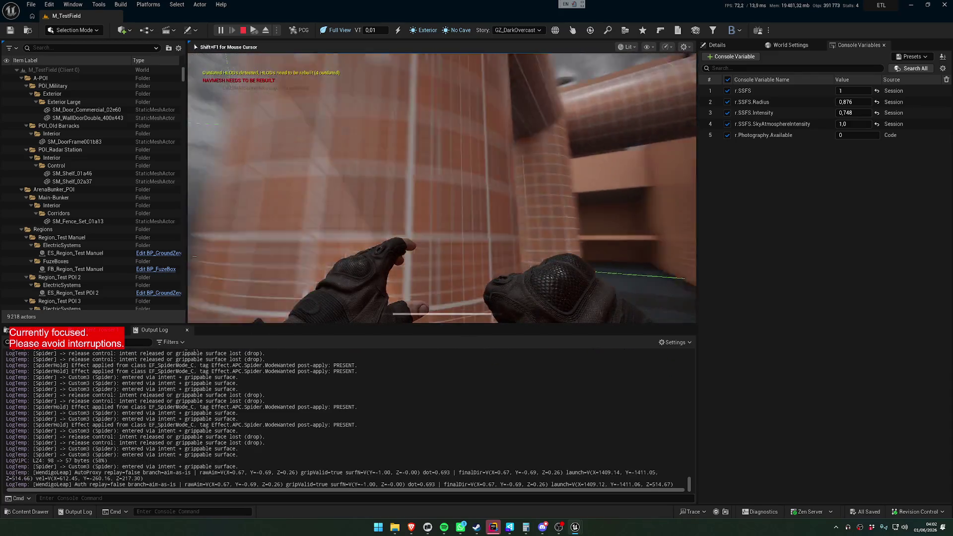
key(w)
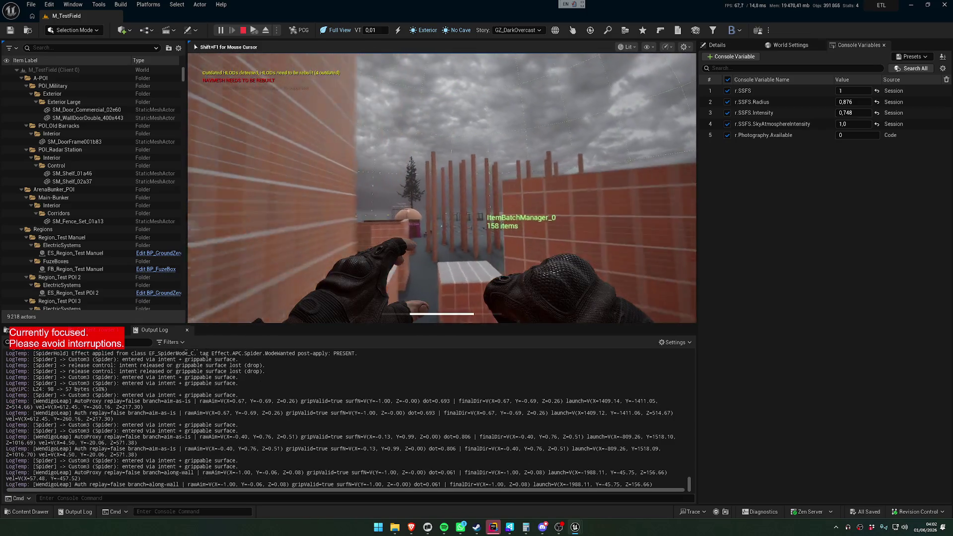
key(w)
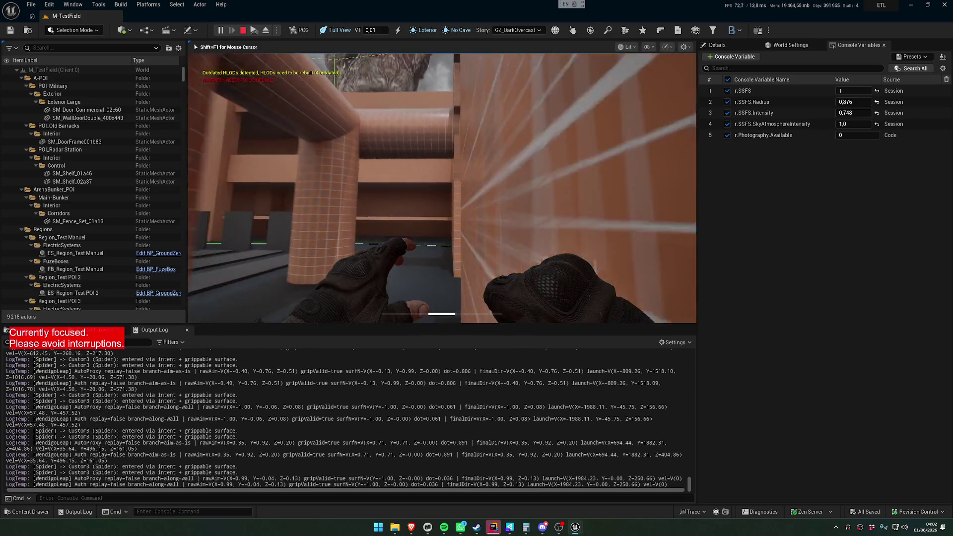
key(w)
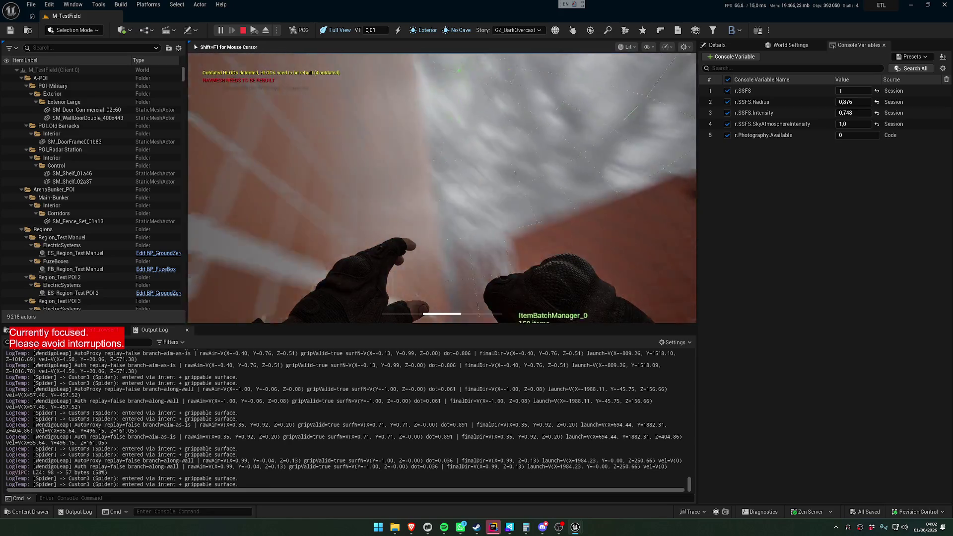
key(w)
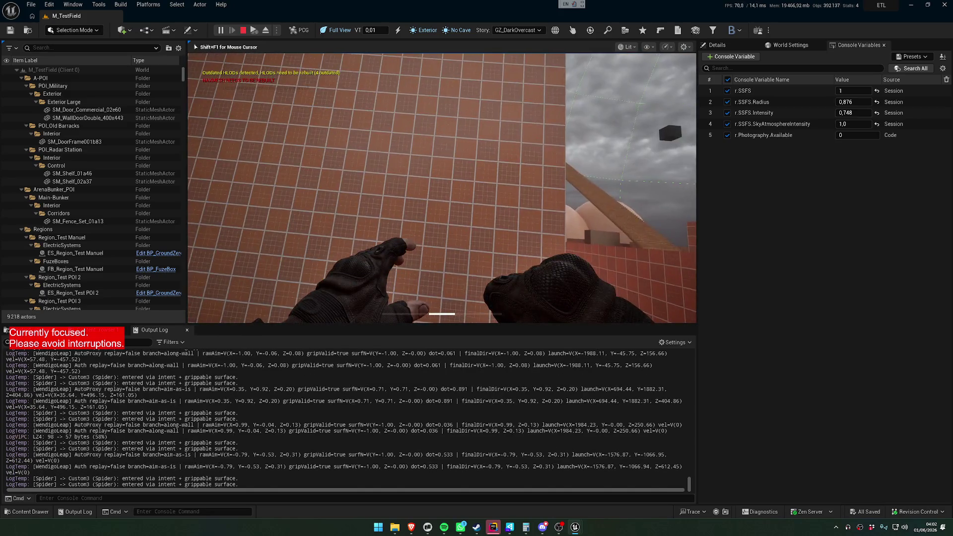
key(w)
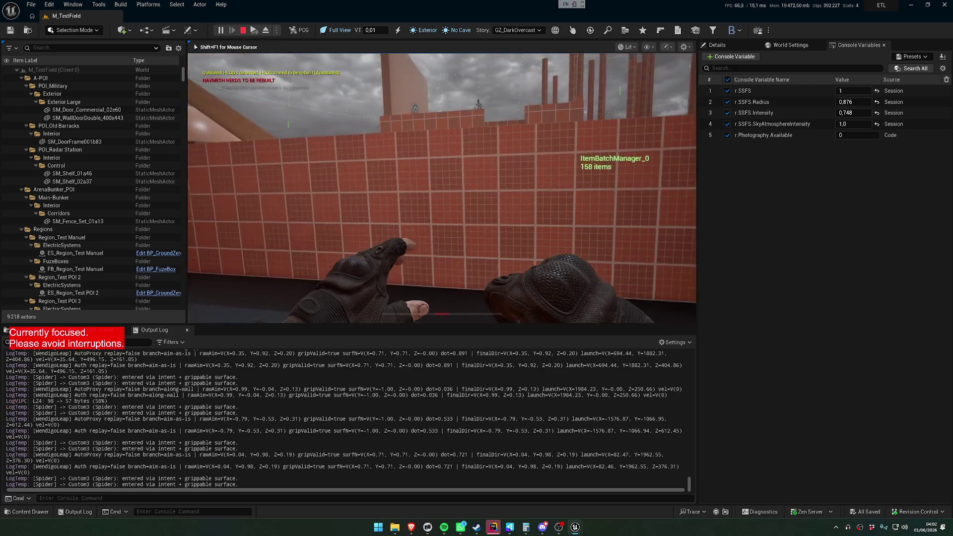